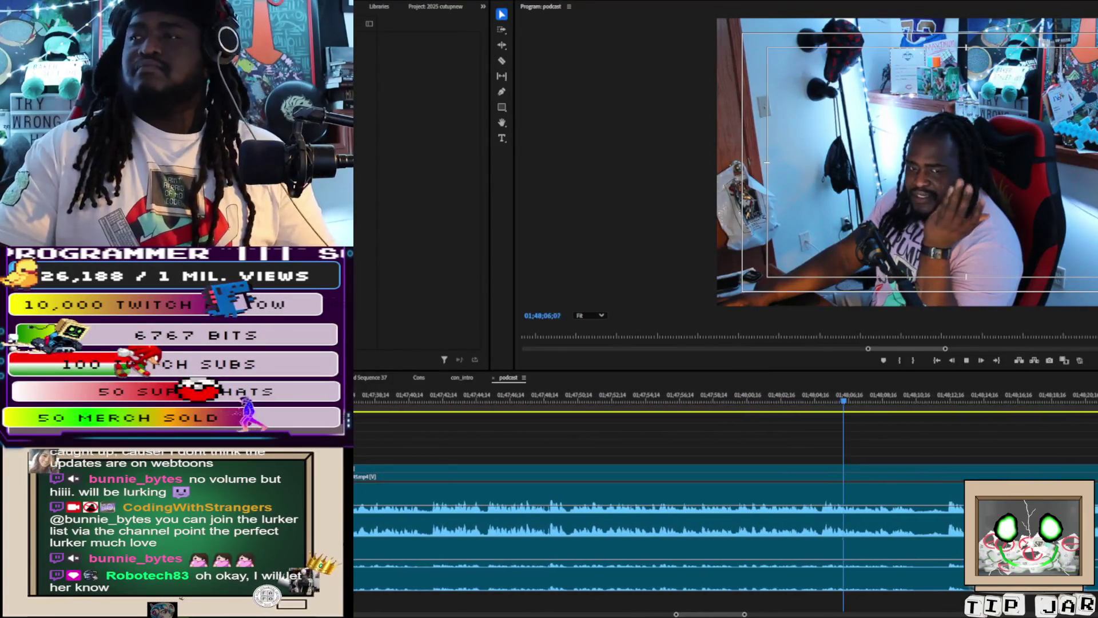
Move the playhead back to around 01;46;10 in the podcast timeline and zoom in there
key(minus)
key(minus)
key(minus)
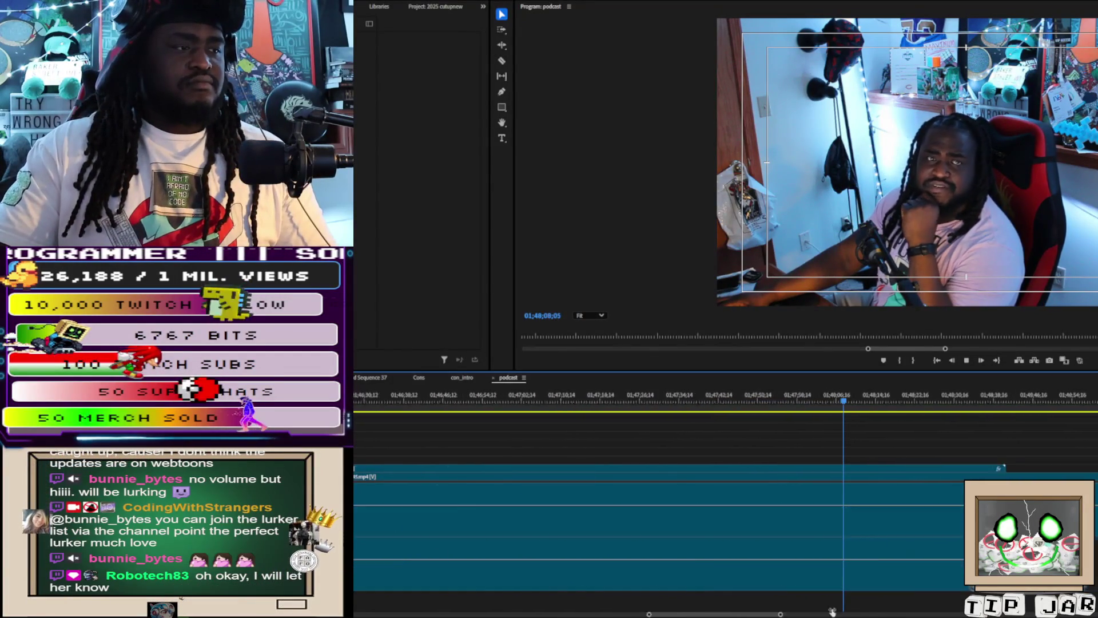
click(809, 402)
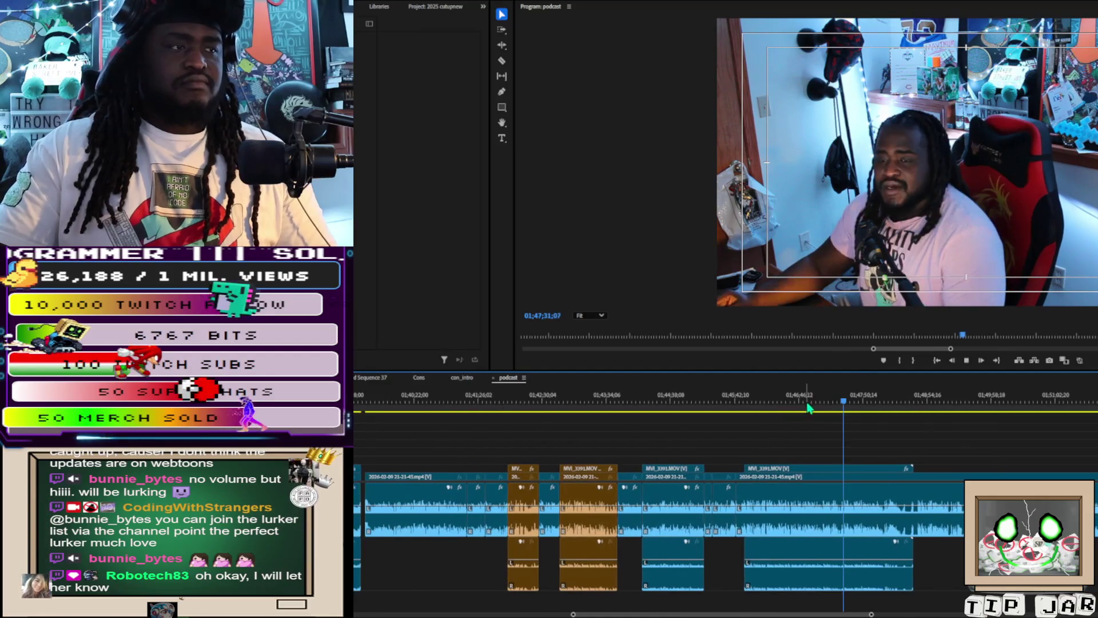
click(766, 405)
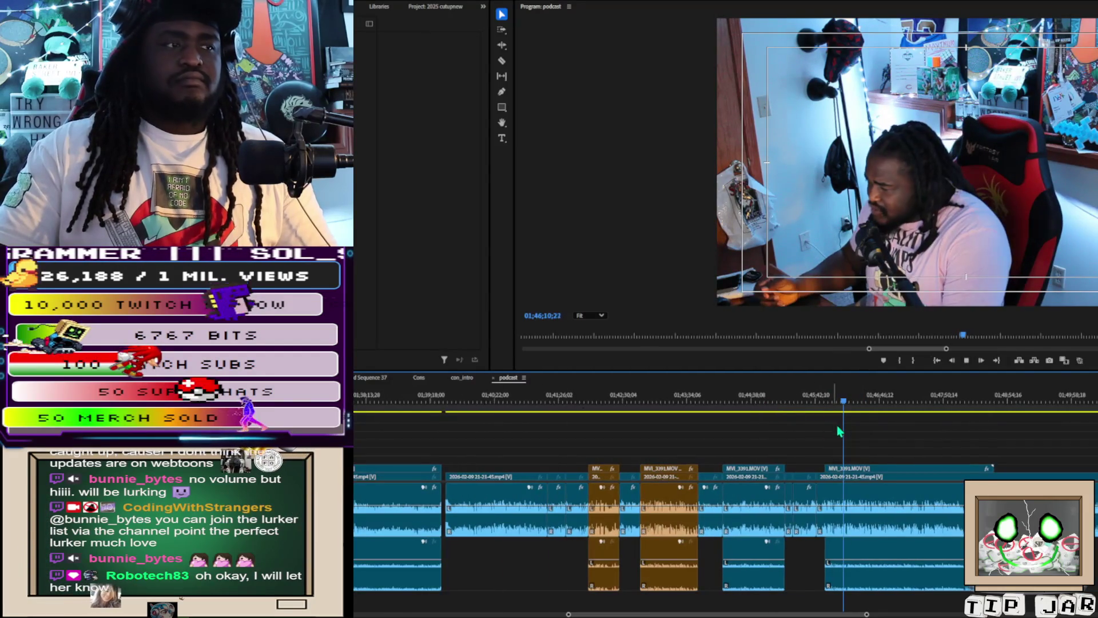
key(j)
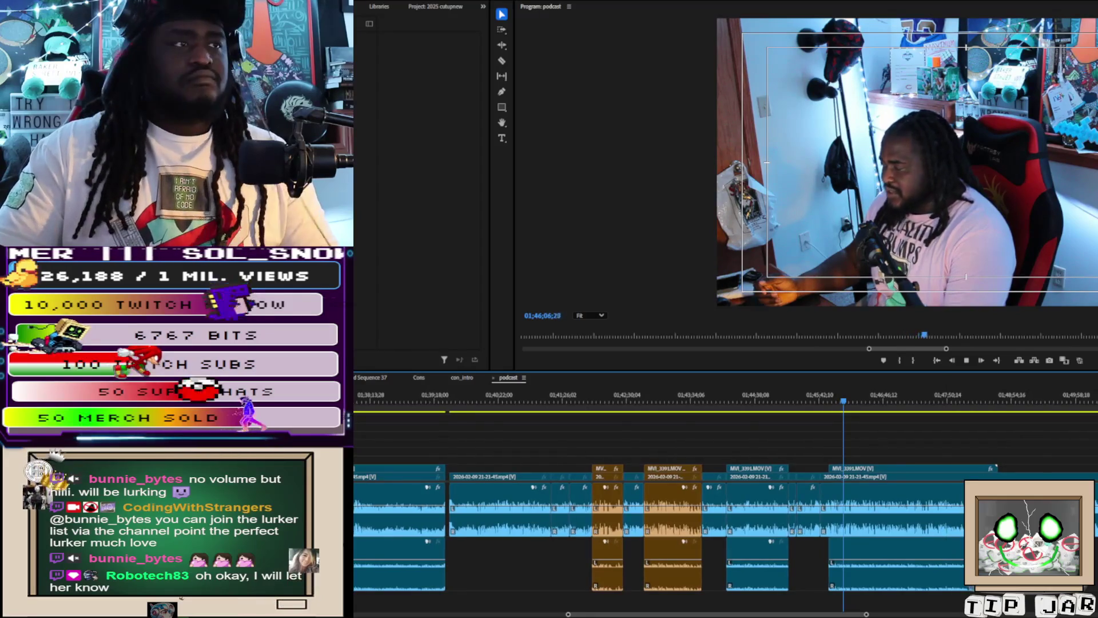
drag(866, 614, 768, 614)
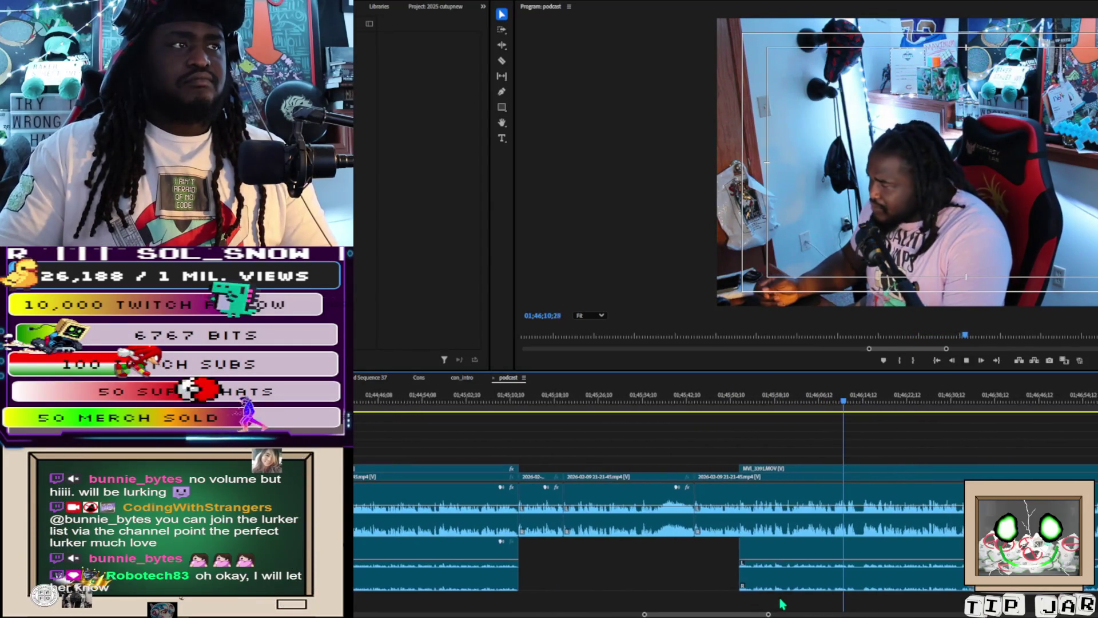
Rewatch from about 01;45;55, then razor-cut every track twice just after 01;46;15
click(755, 399)
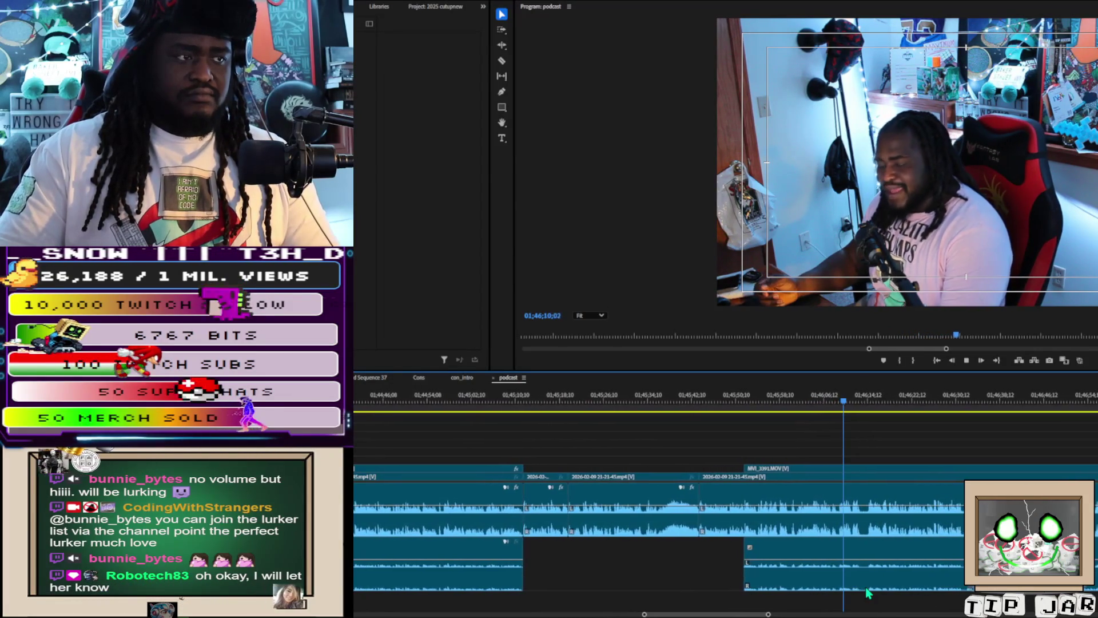
key(c)
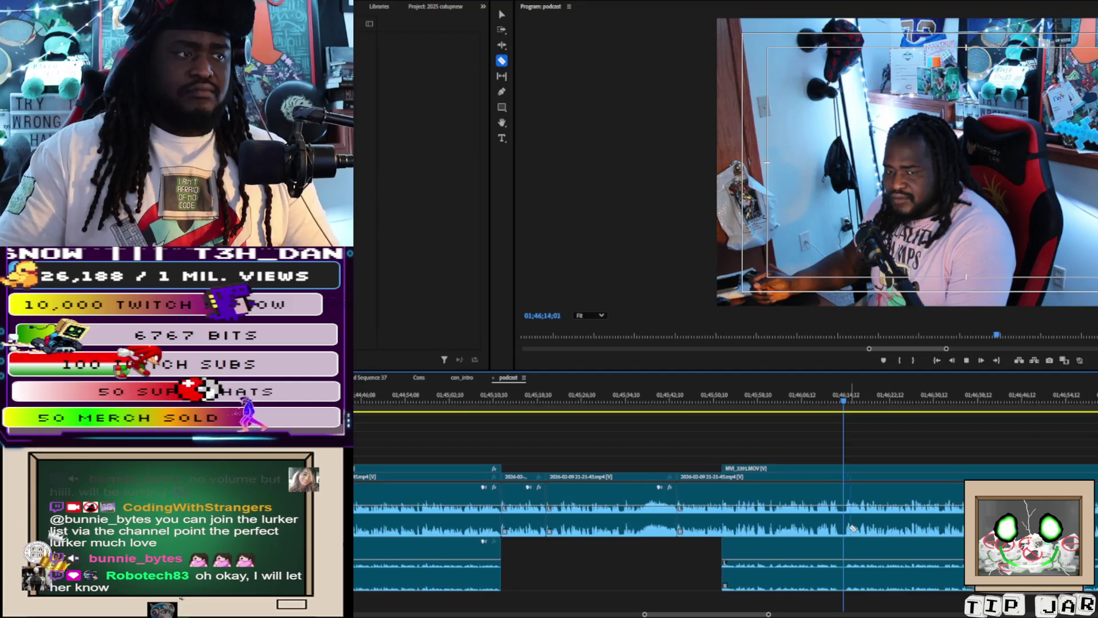
key(space)
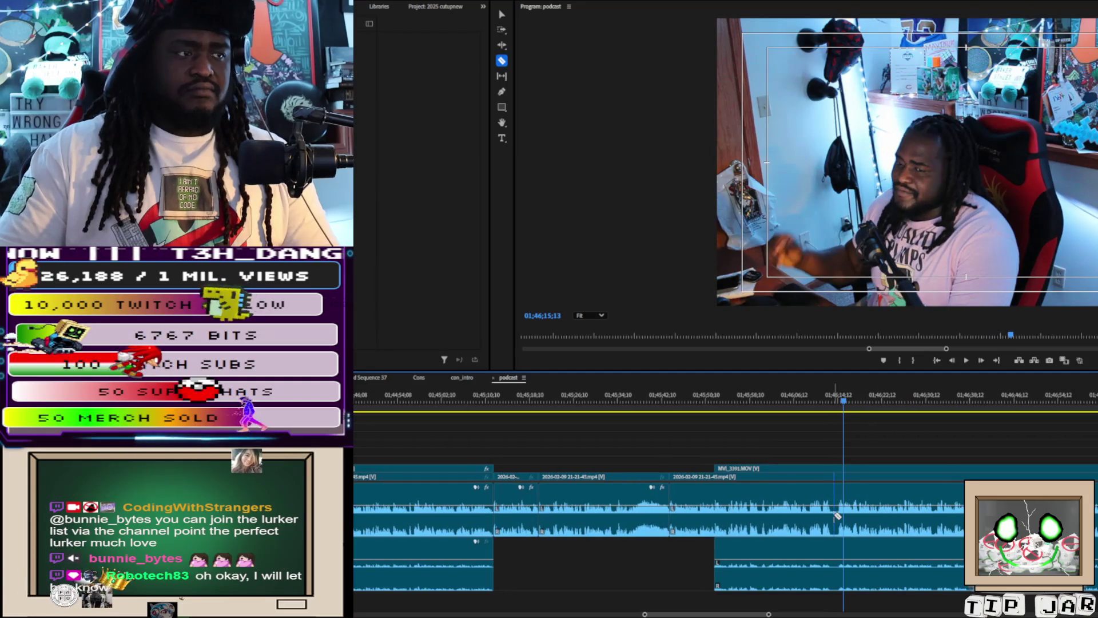
click(832, 514)
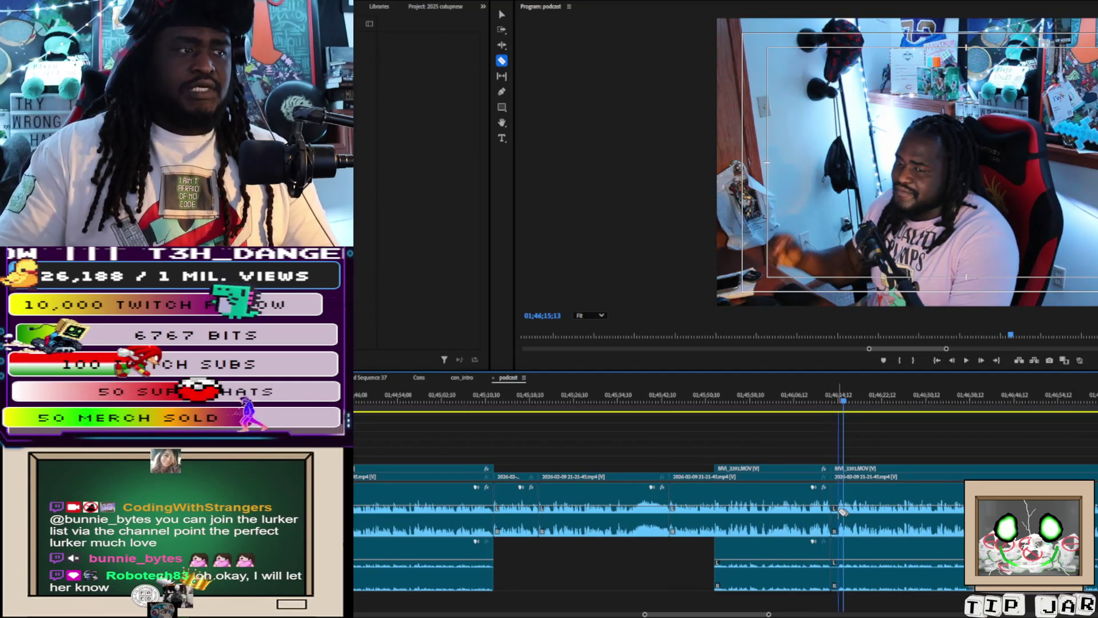
click(839, 514)
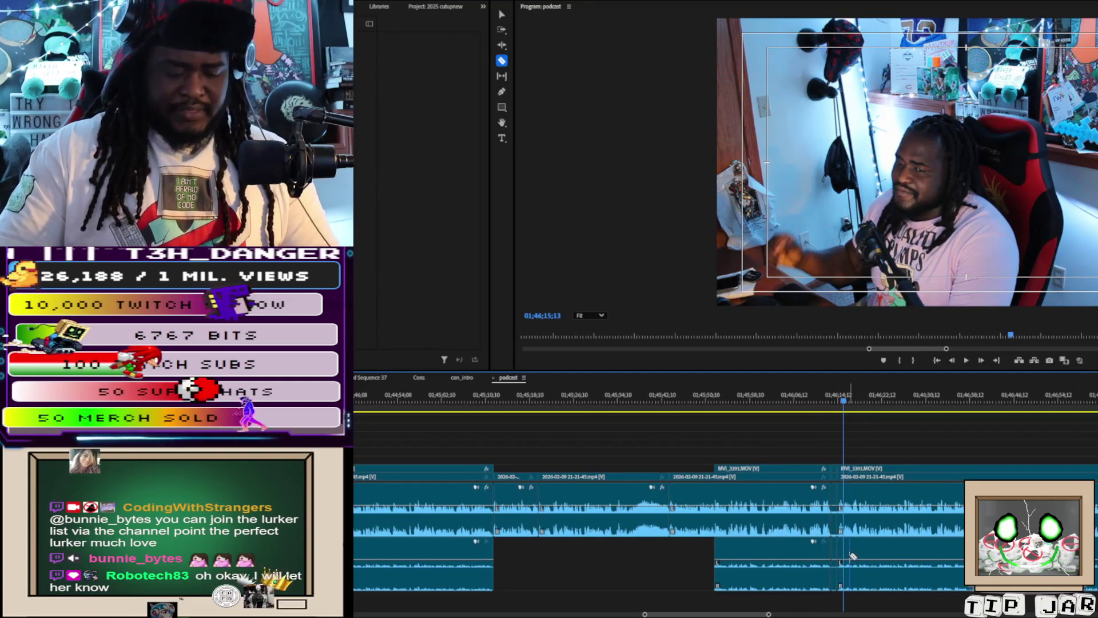
Delete the short slice between the two razor cuts, leaving a gap on all tracks
key(v)
click(834, 463)
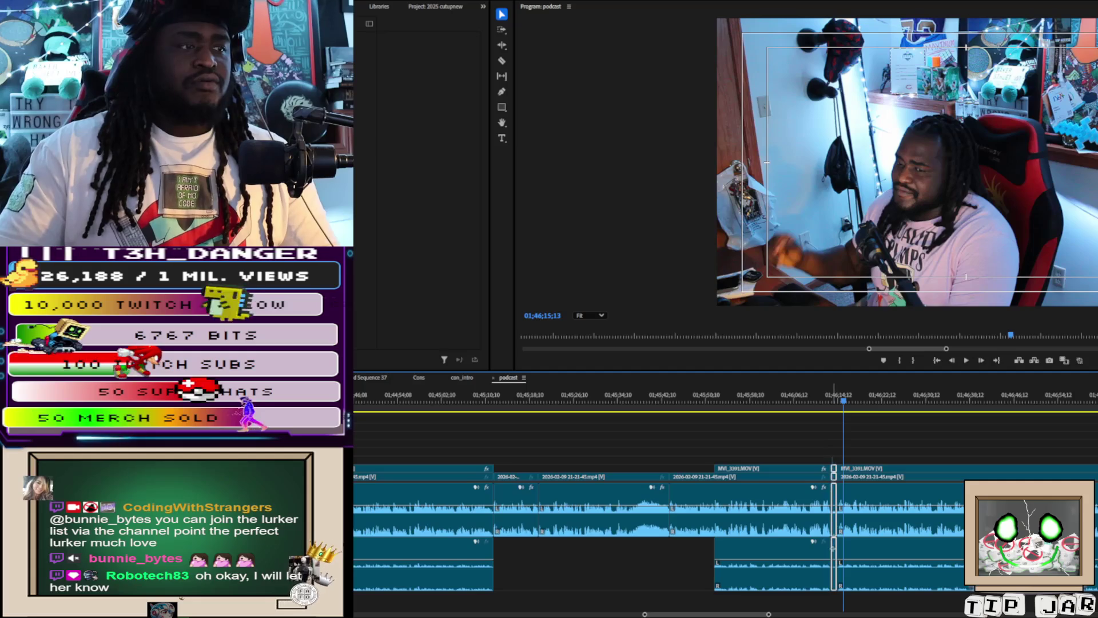
key(Delete)
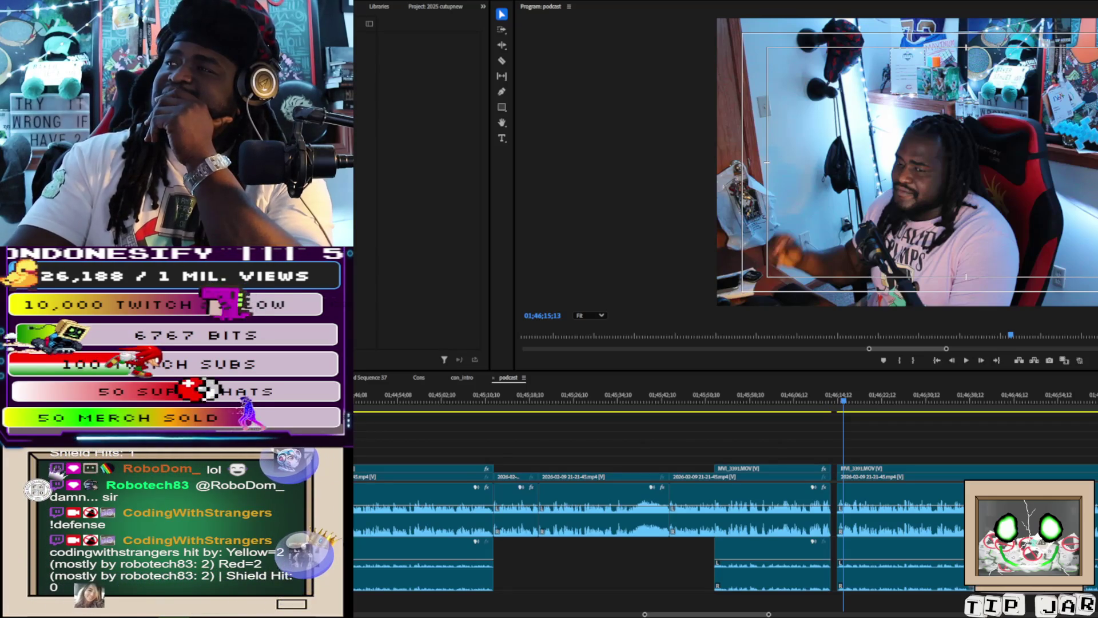
Label the MVI_3391 clip orange and play the sequence from about 01;46;13;03
click(889, 336)
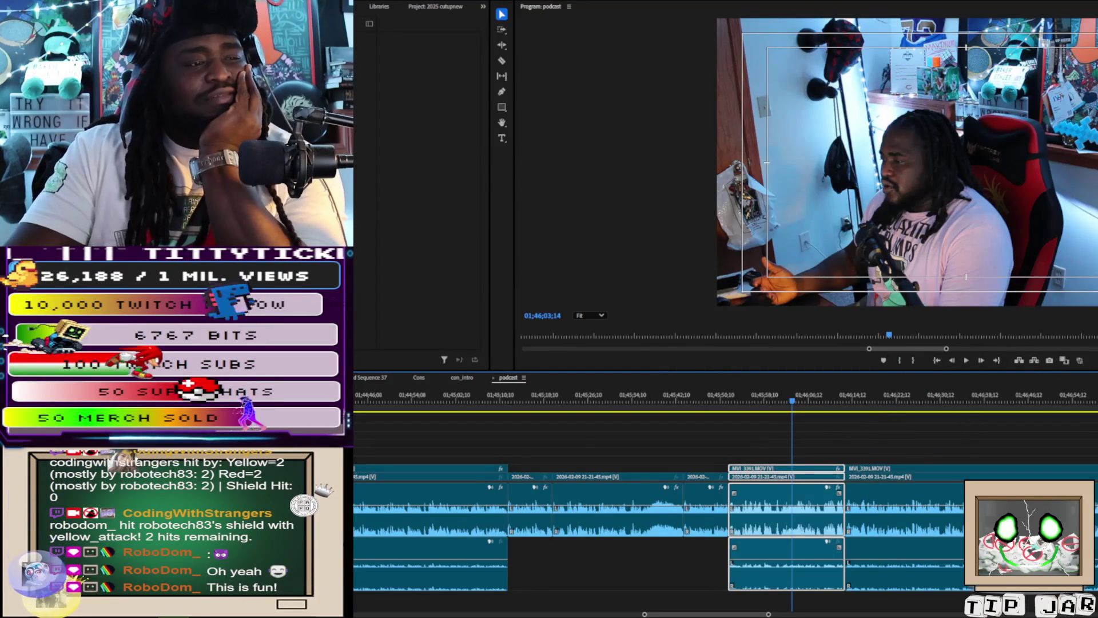
key(ctrl+shift+l)
drag(877, 396, 845, 396)
key(space)
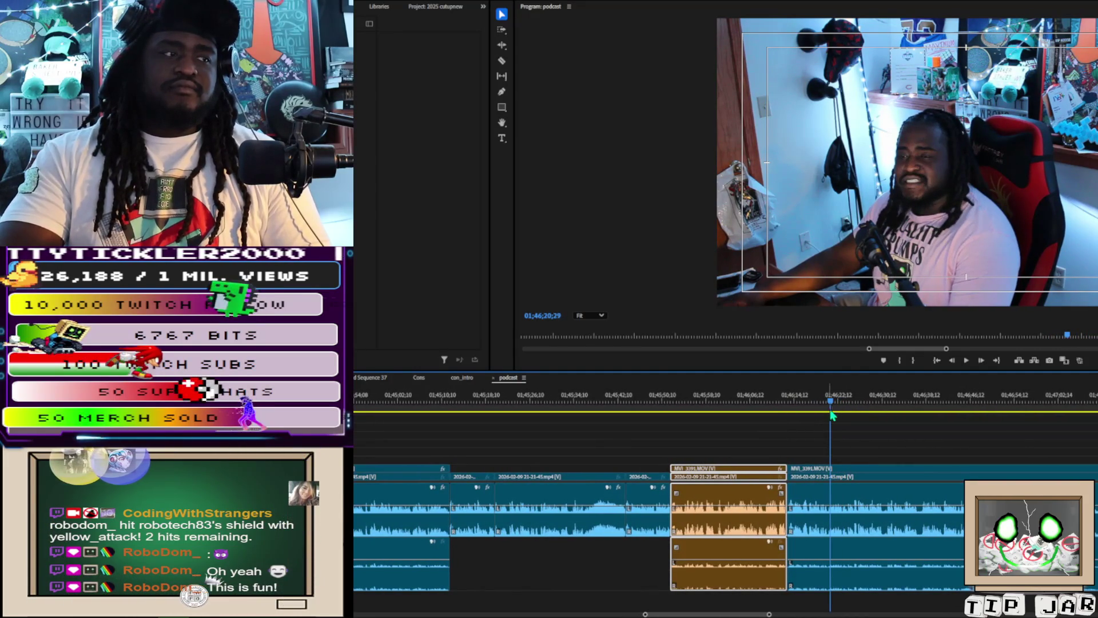
Push the MVI_3391 edit point about 7 seconds later, play it, then return to 01;47;02
drag(792, 464, 835, 467)
key(space)
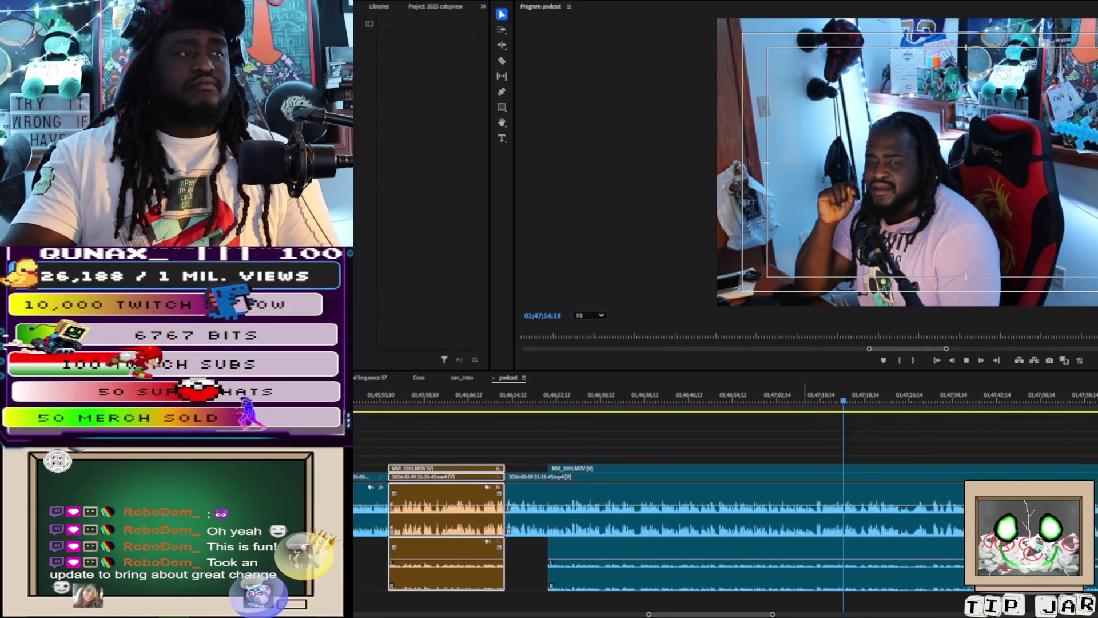
click(779, 395)
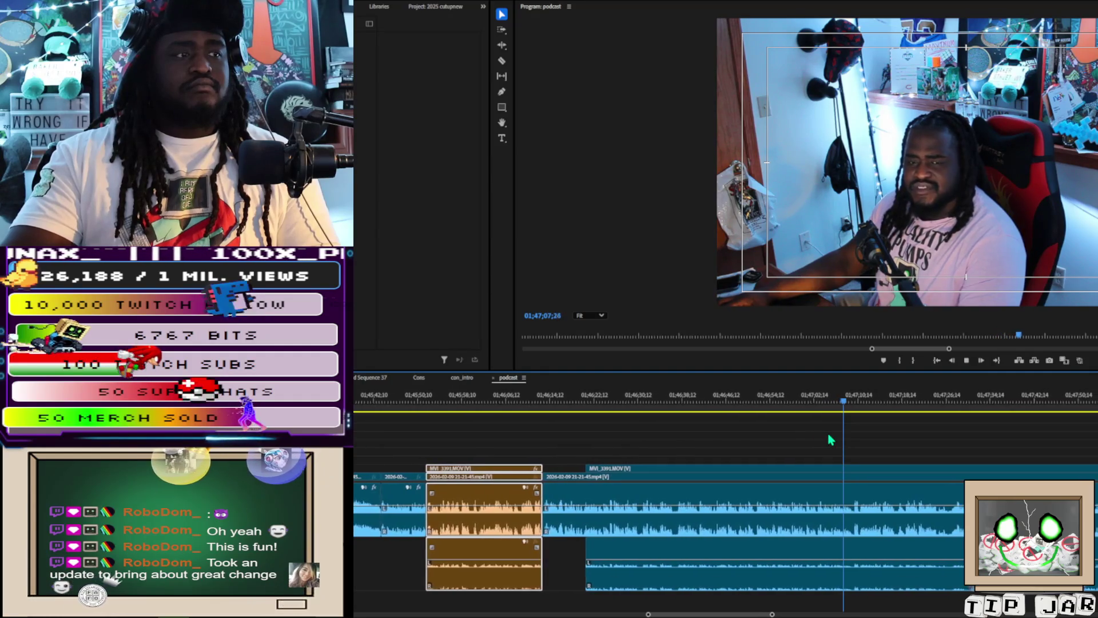
Roll the camera cut near 01;47;10 later and play back the result
key(space)
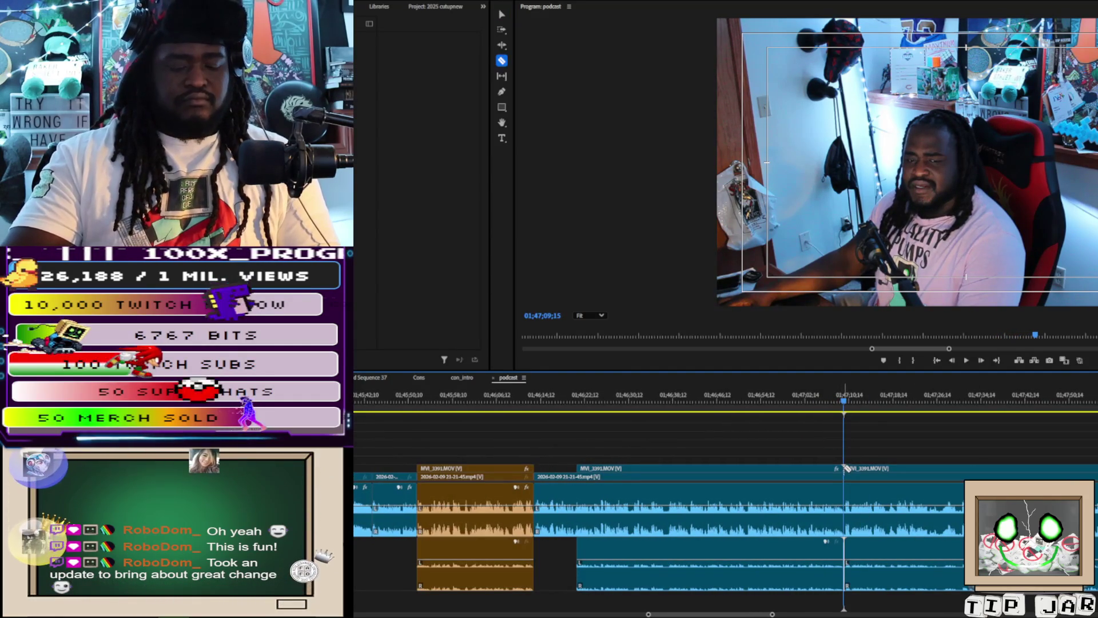
drag(845, 468, 1090, 458)
key(space)
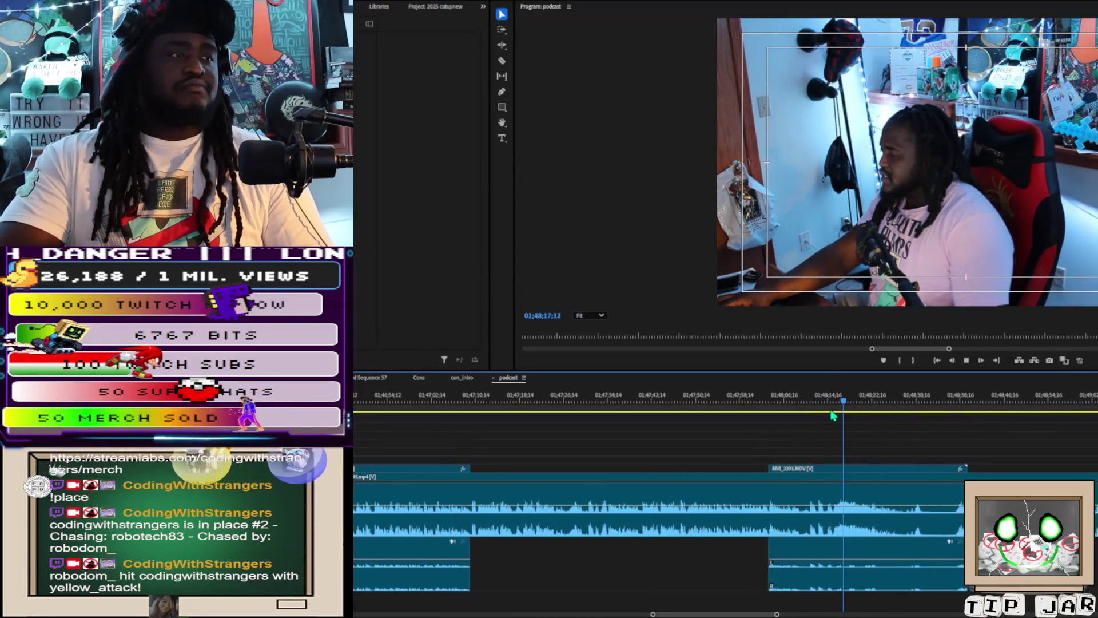
Delete the clip pieces after the cut at about 01;48;14;29
key(space)
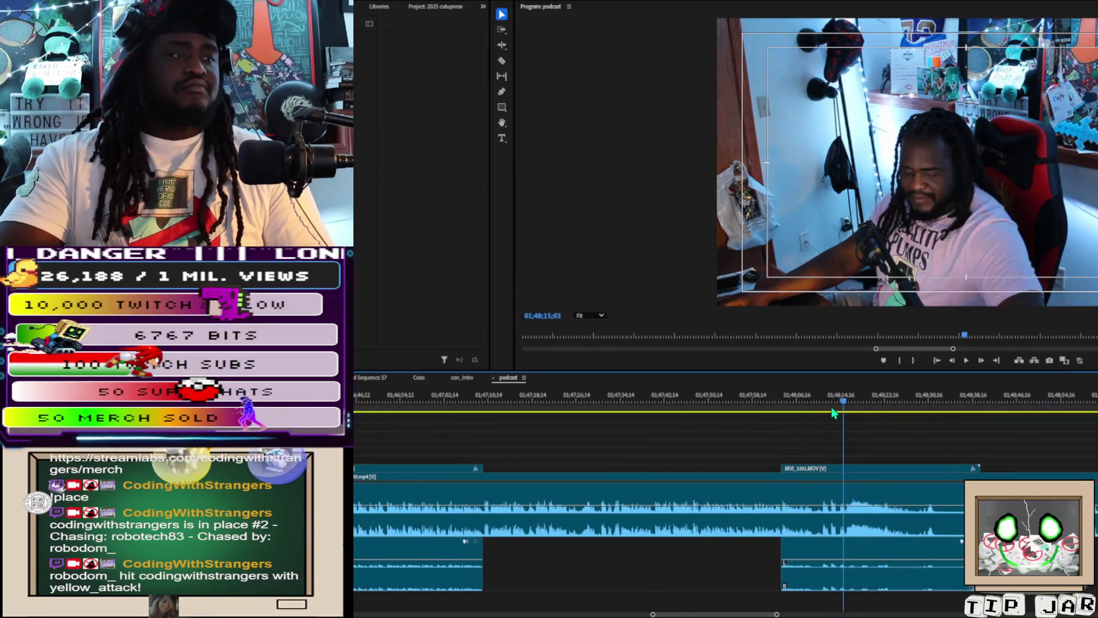
drag(816, 422, 833, 422)
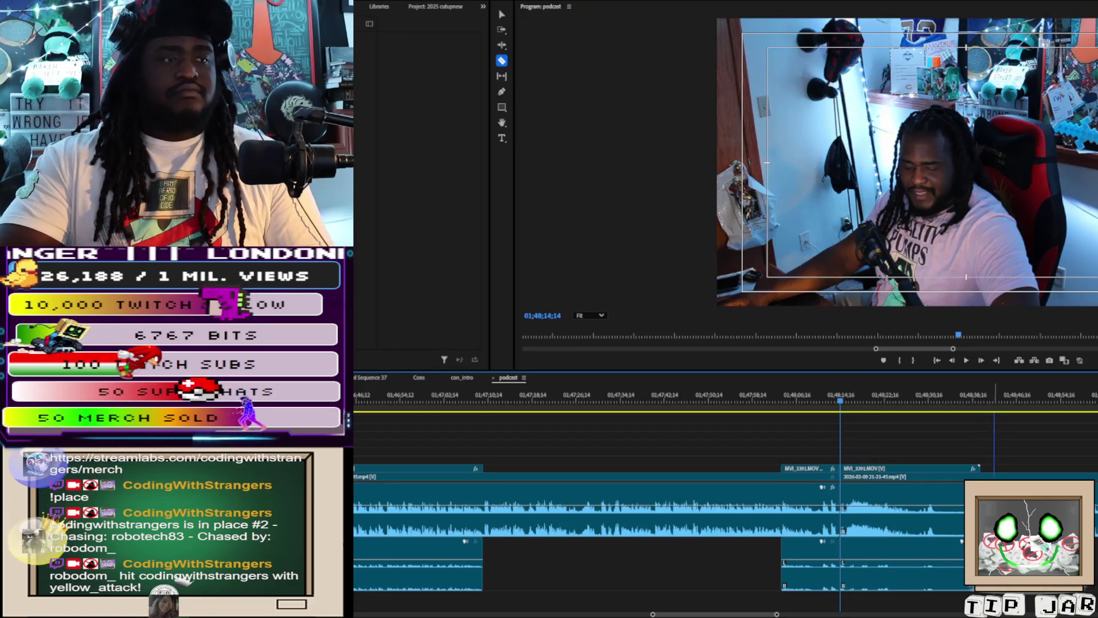
key(v)
drag(995, 441, 933, 582)
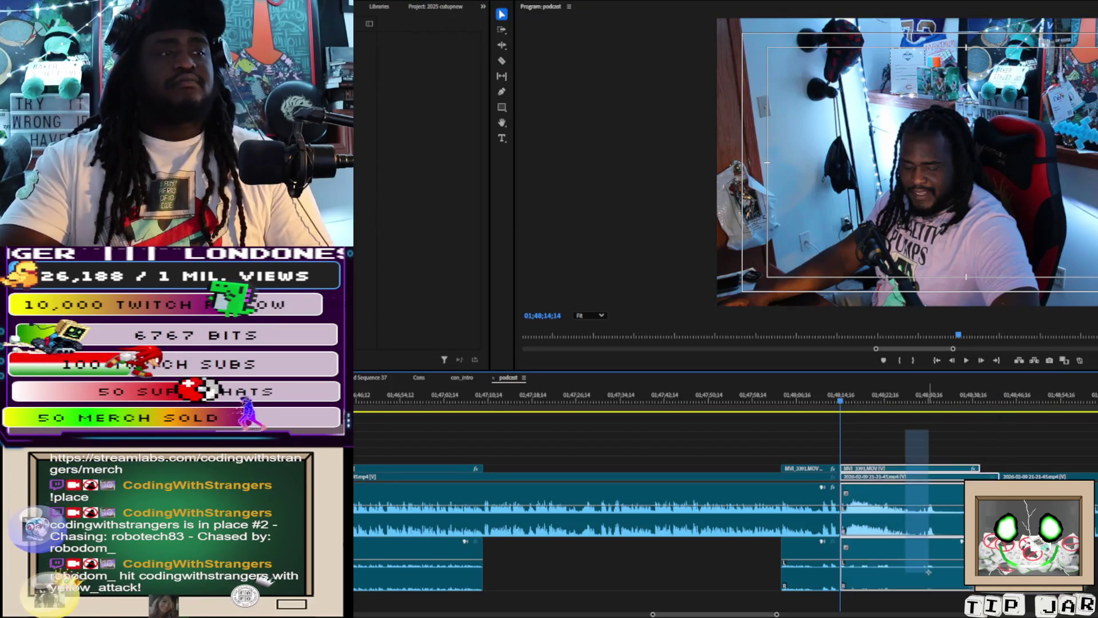
key(Delete)
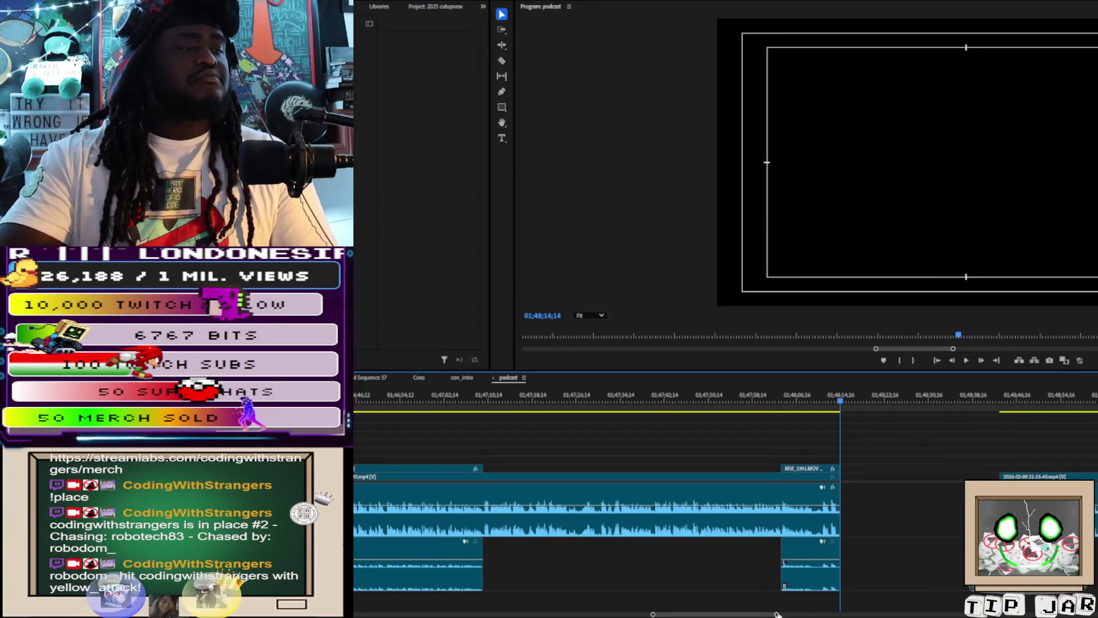
Zoom to around 01:38:38, preview it, and marquee-select the clips there
drag(776, 614, 945, 589)
key(=)
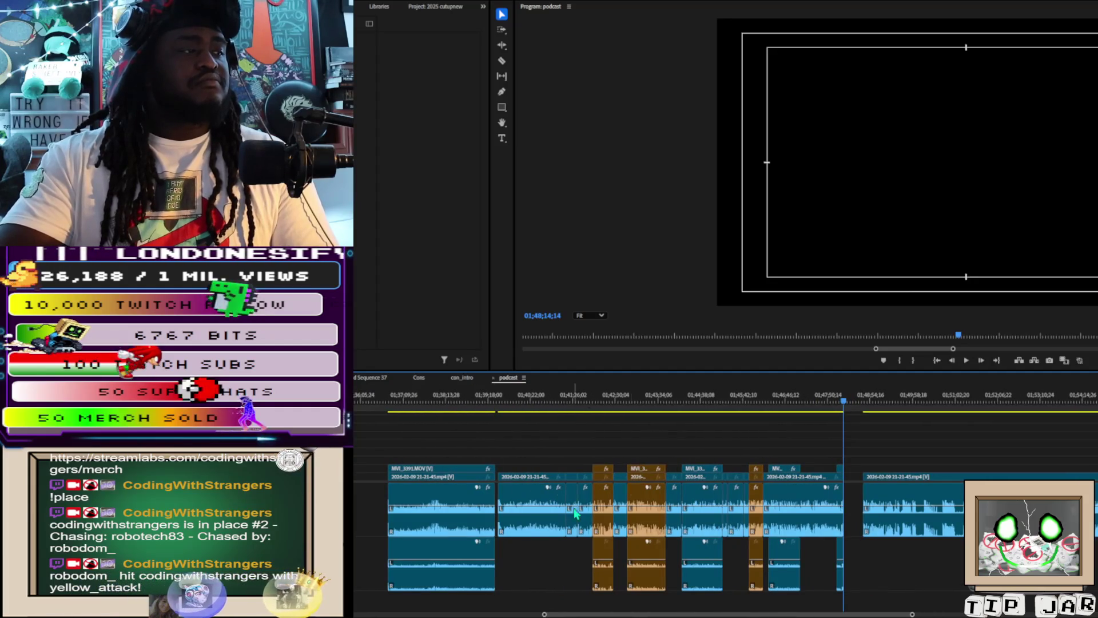
click(463, 394)
scroll(474, 406, up, 5)
key(space)
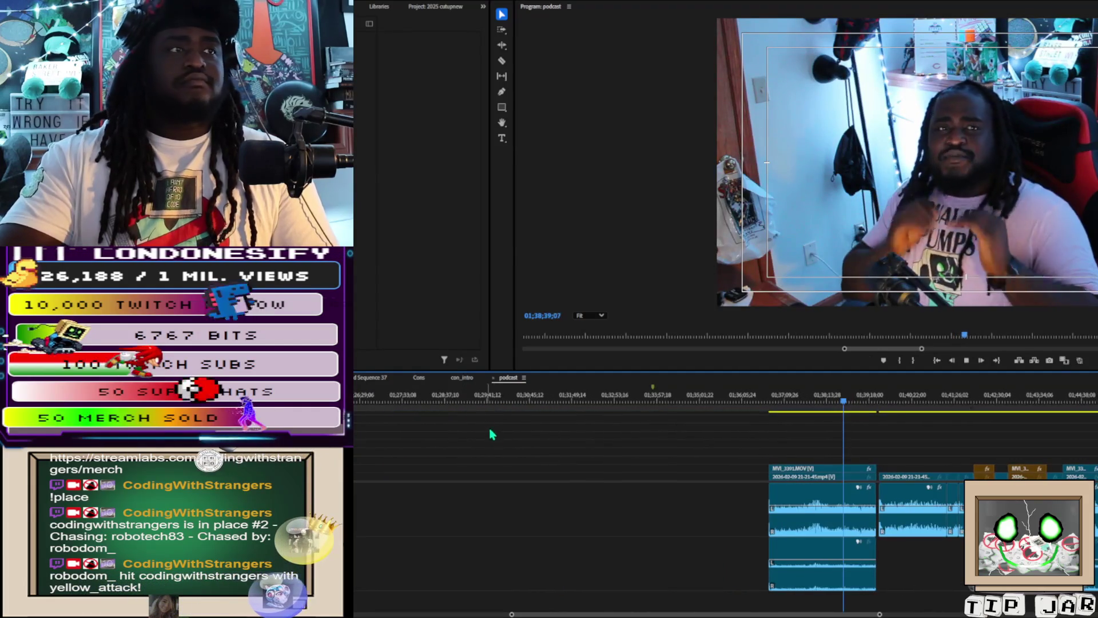
mouse_move(795, 429)
mouse_down()
mouse_move(1006, 571)
mouse_move(1086, 566)
mouse_move(1075, 579)
mouse_up()
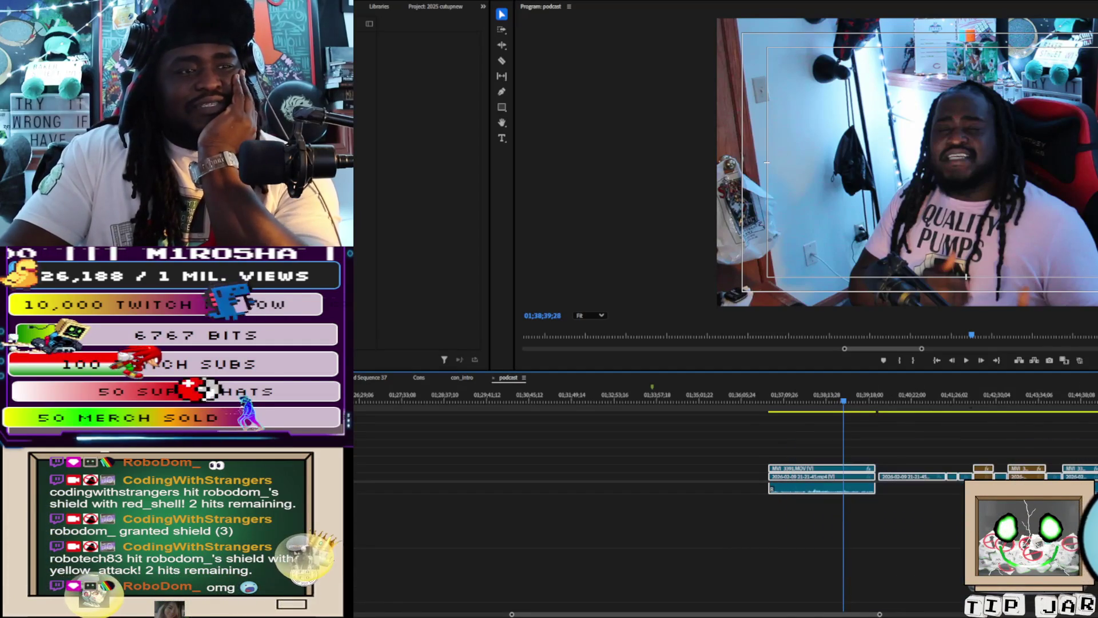
Select and delete the old clips at the start of the podcast sequence
scroll(881, 500, up, 2)
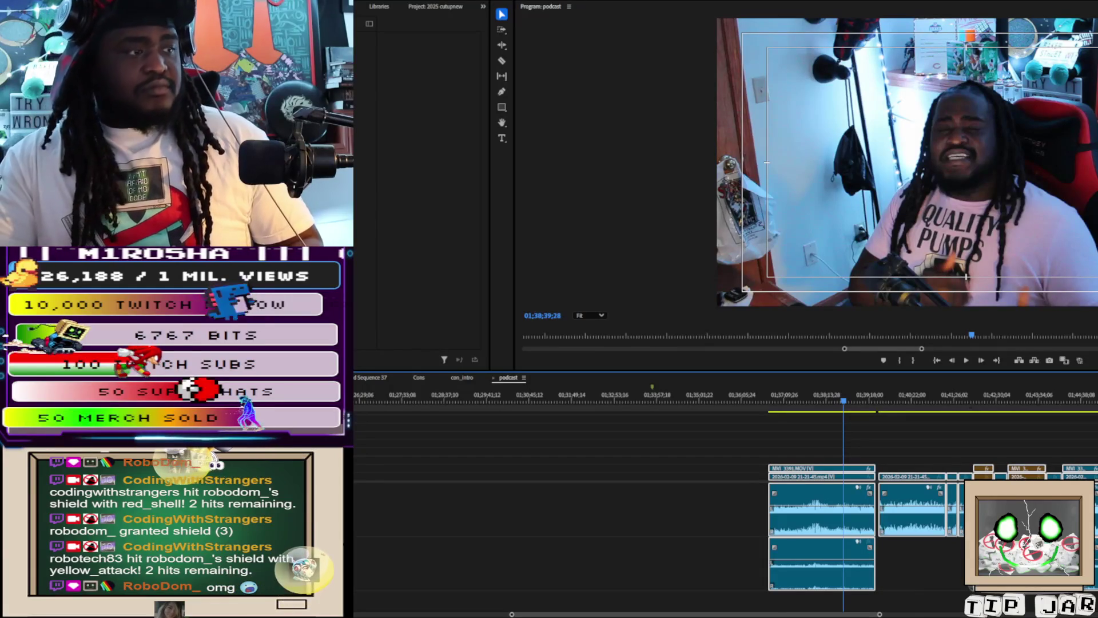
drag(788, 611, 499, 612)
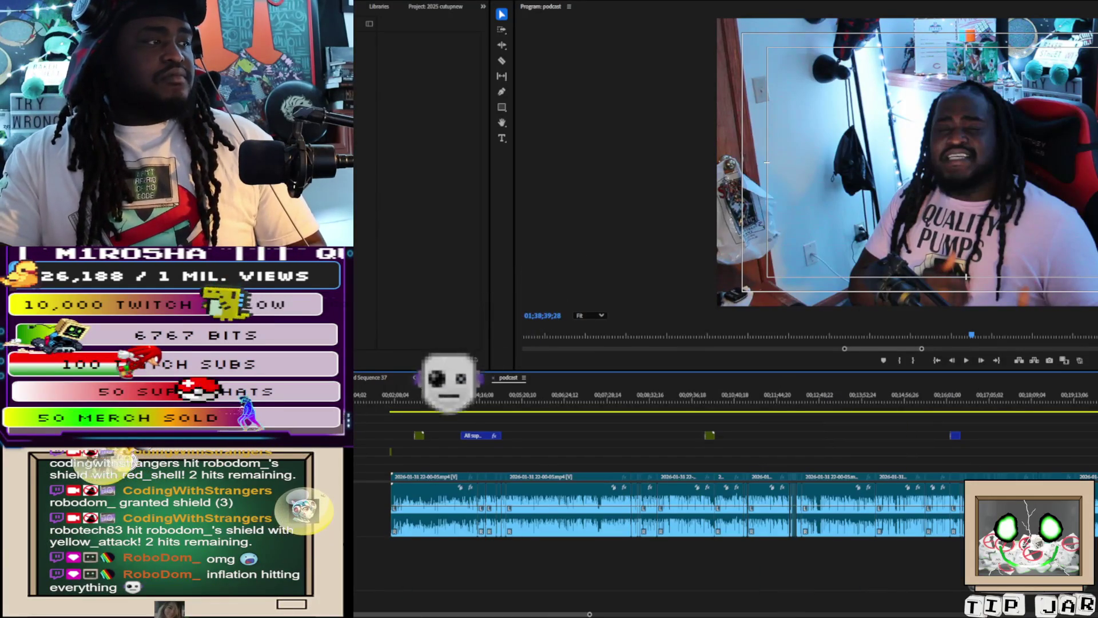
mouse_move(369, 477)
mouse_down()
mouse_move(652, 540)
mouse_move(1052, 544)
mouse_up()
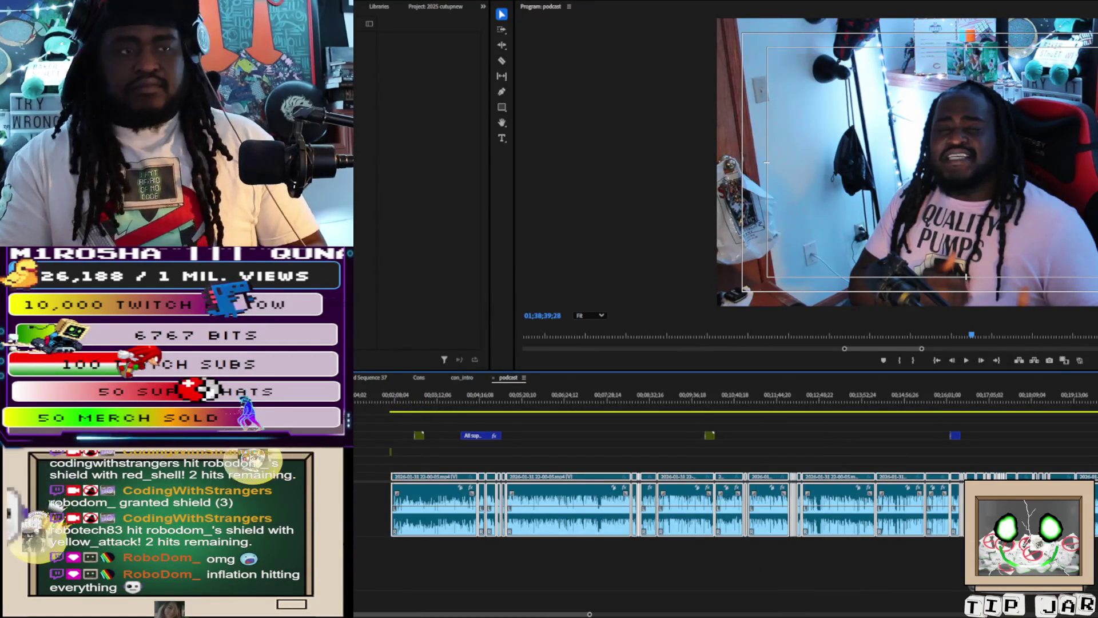
key(Delete)
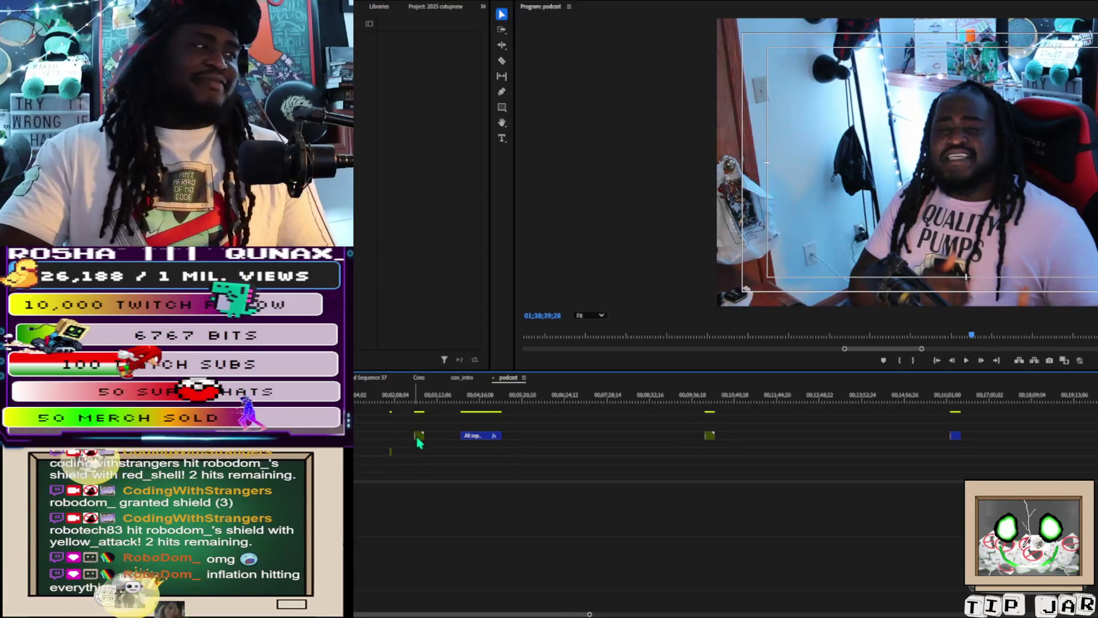
Paste the copied clips at the sequence start and select the clips around 00:02:39
key(Home)
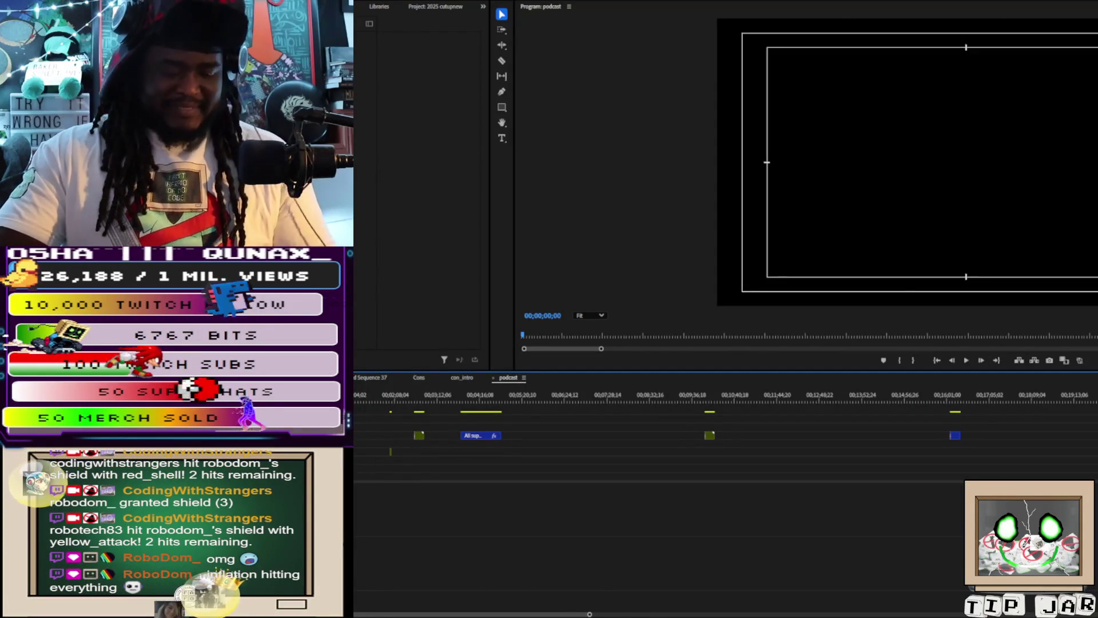
key(ctrl+v)
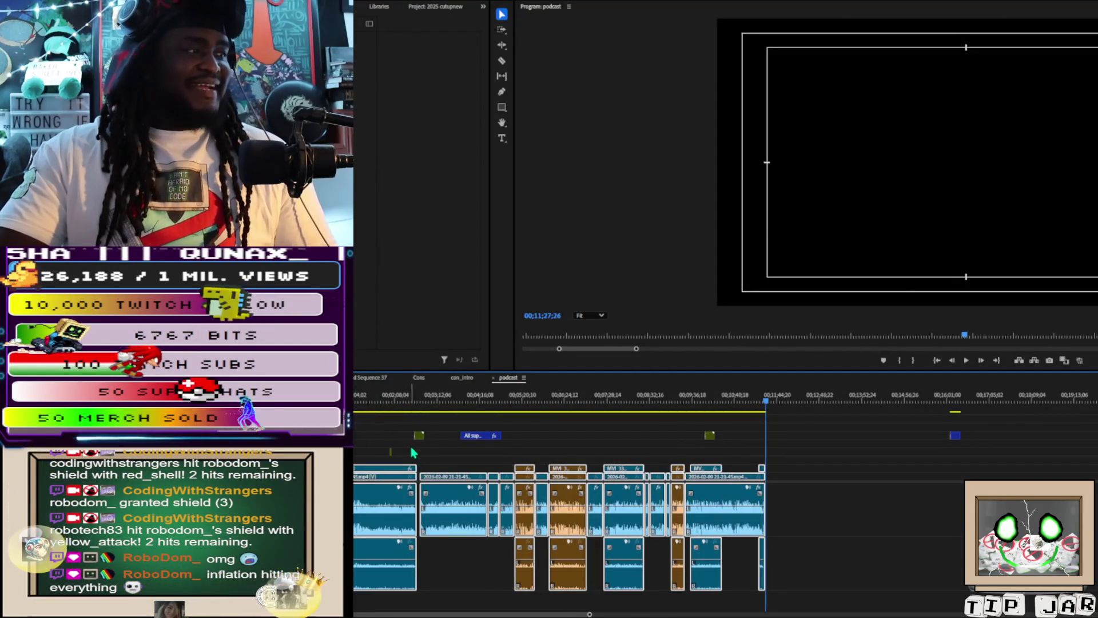
click(415, 395)
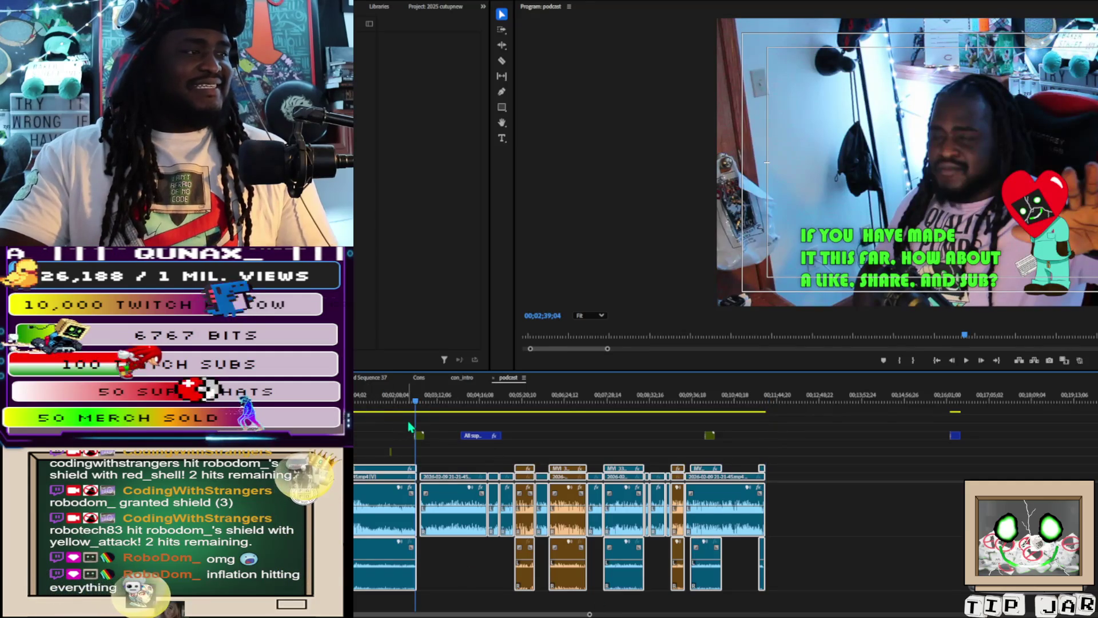
drag(408, 421, 734, 444)
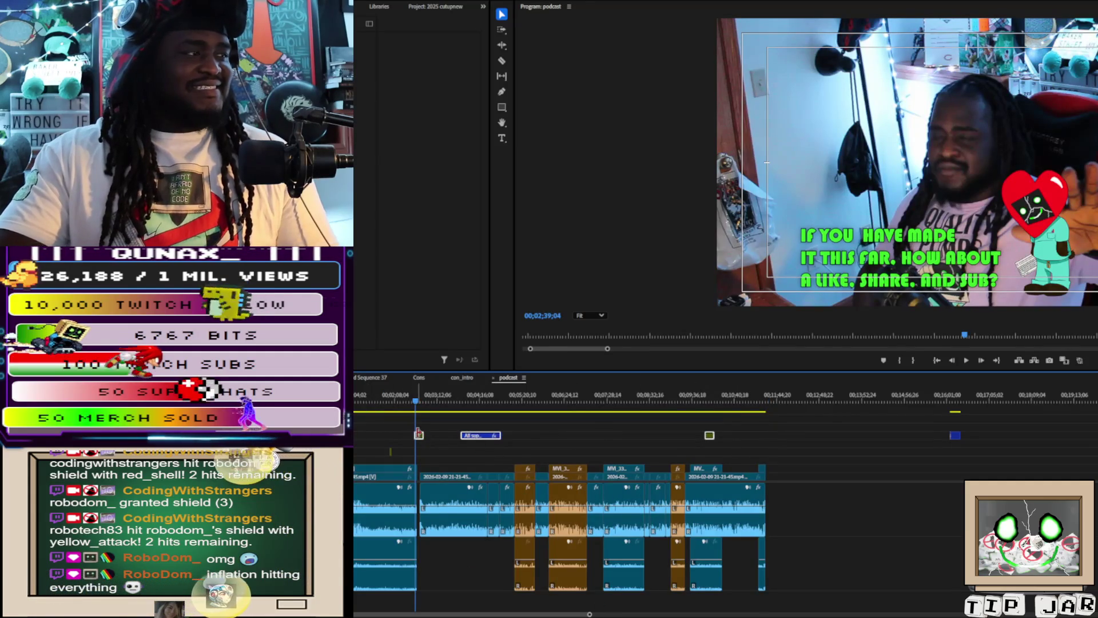
Shift the upper-track title and graphic clips slightly later, leaving a gap near 00;02;40
drag(421, 438, 440, 439)
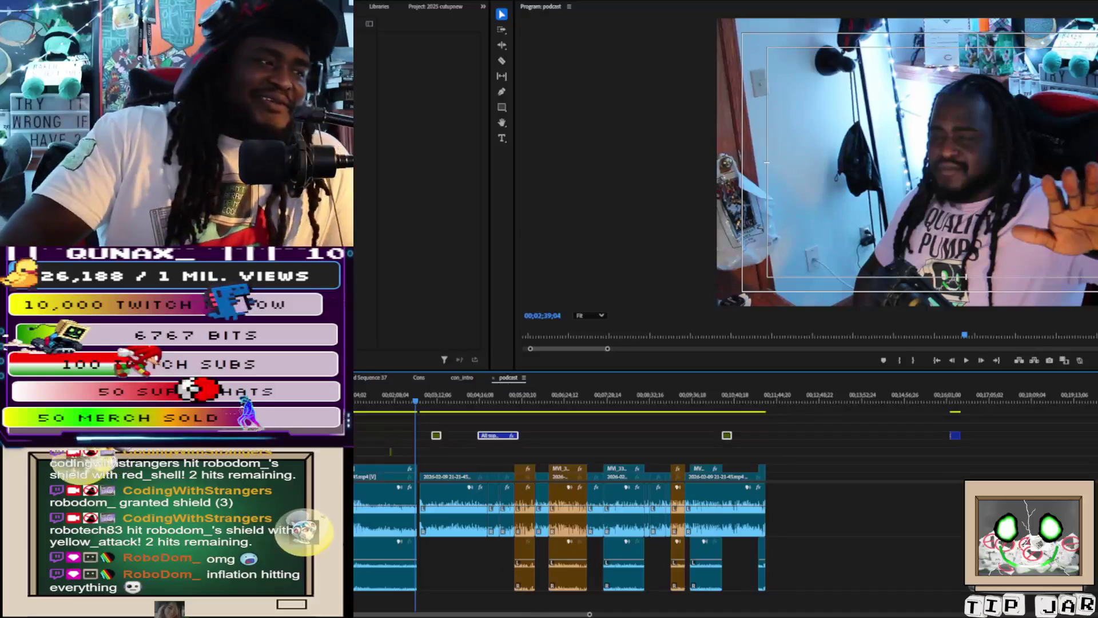
mouse_move(591, 615)
mouse_down()
mouse_move(444, 595)
mouse_move(464, 591)
mouse_up()
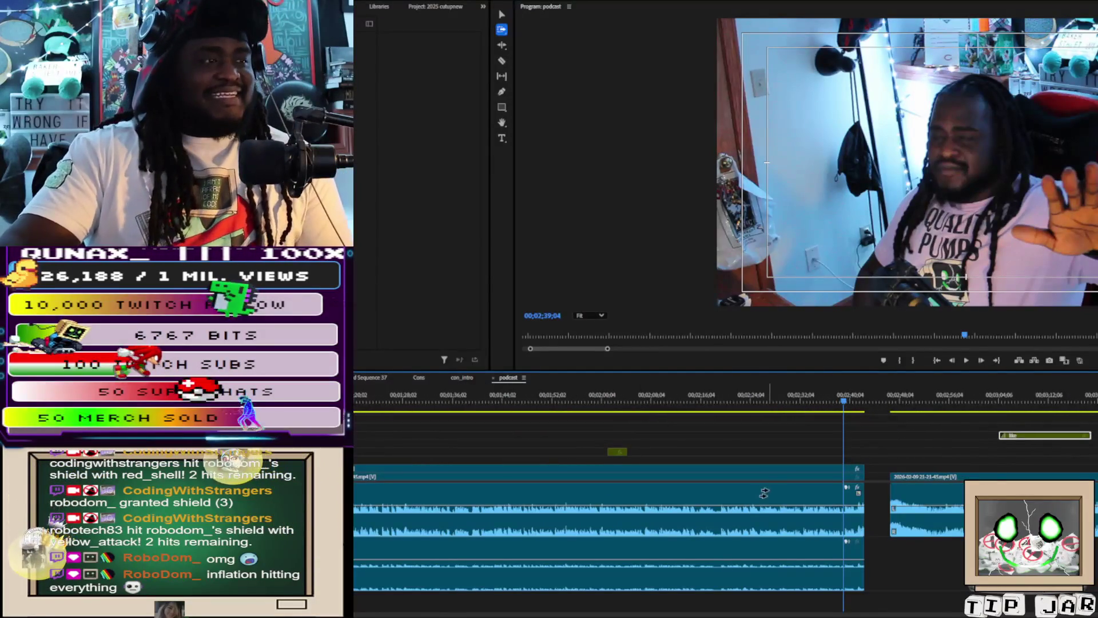
Close the gap before the next camera clip and place the explosion intro graphic at 00;02;40
drag(915, 479, 901, 486)
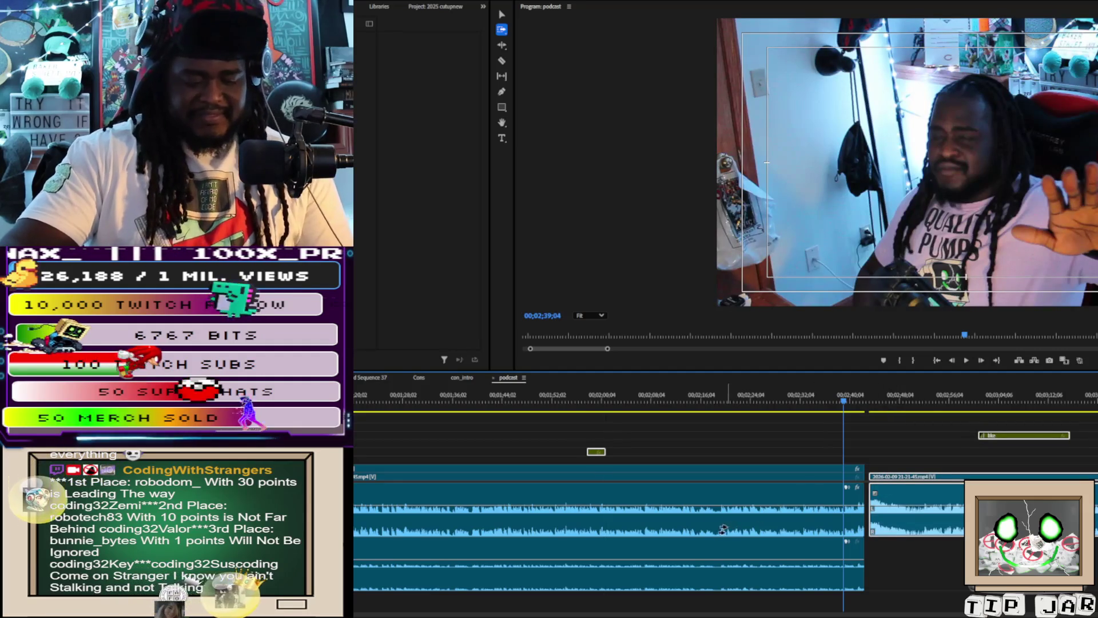
key(v)
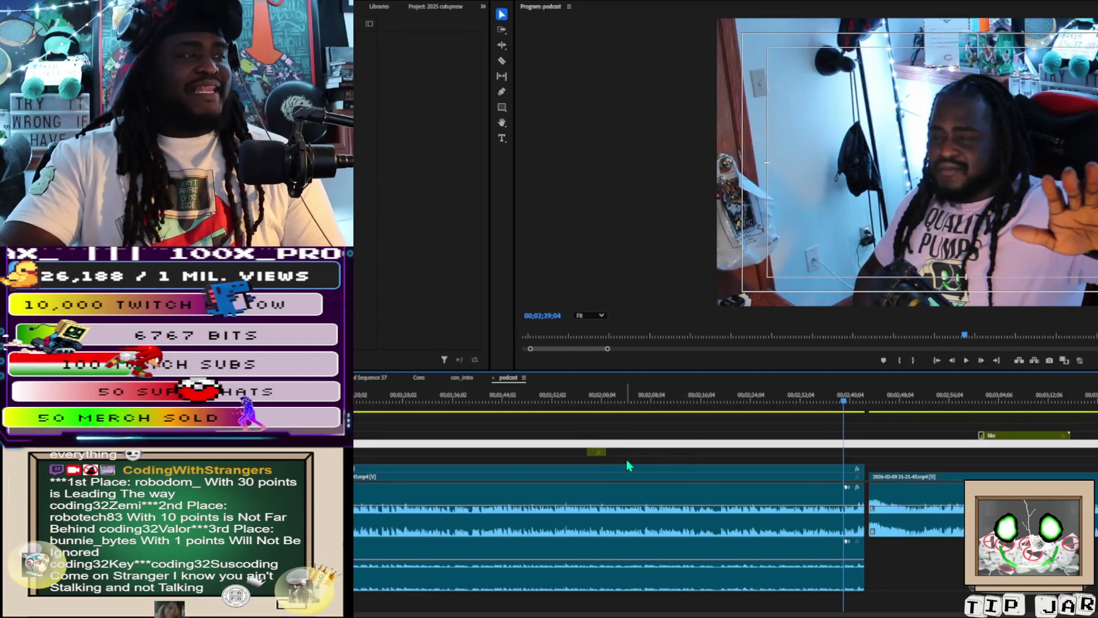
mouse_move(599, 456)
mouse_down()
mouse_move(872, 457)
mouse_move(867, 441)
mouse_up()
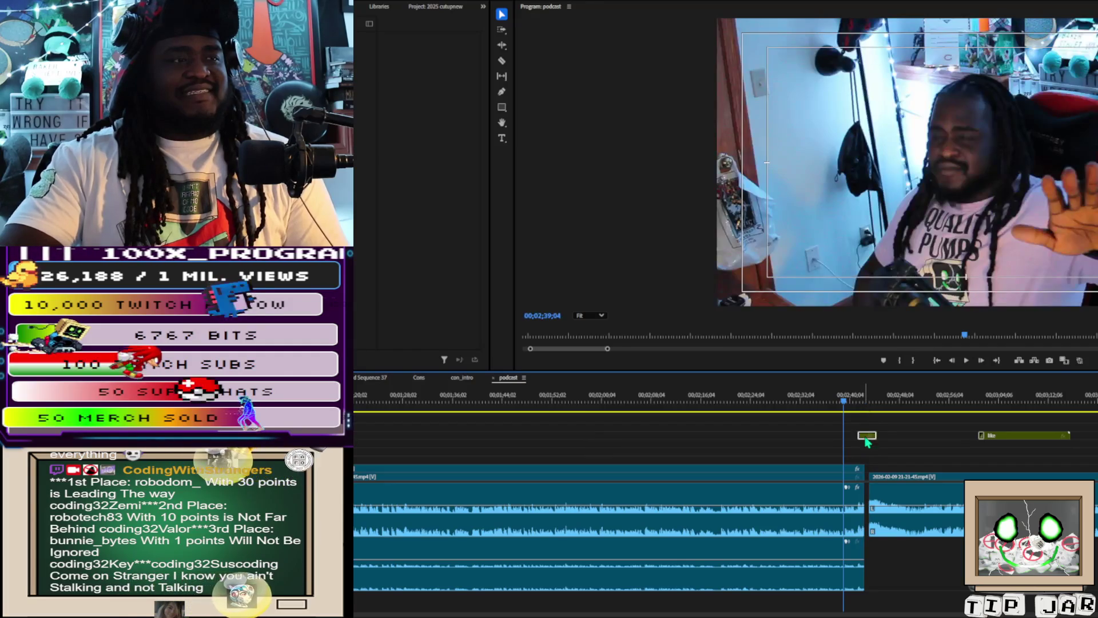
key(space)
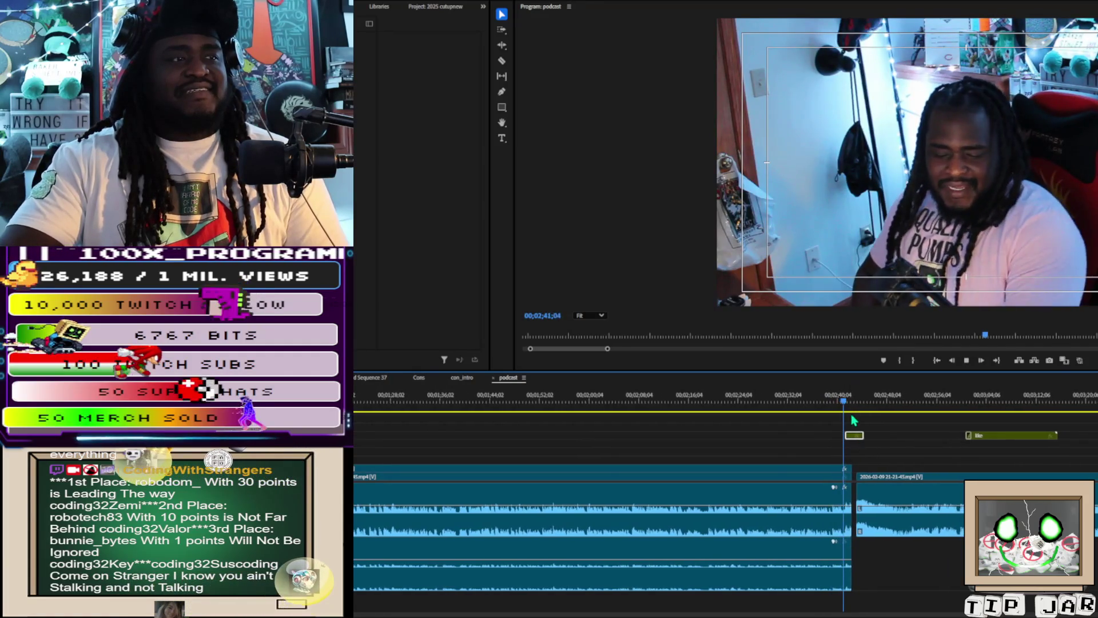
key(space)
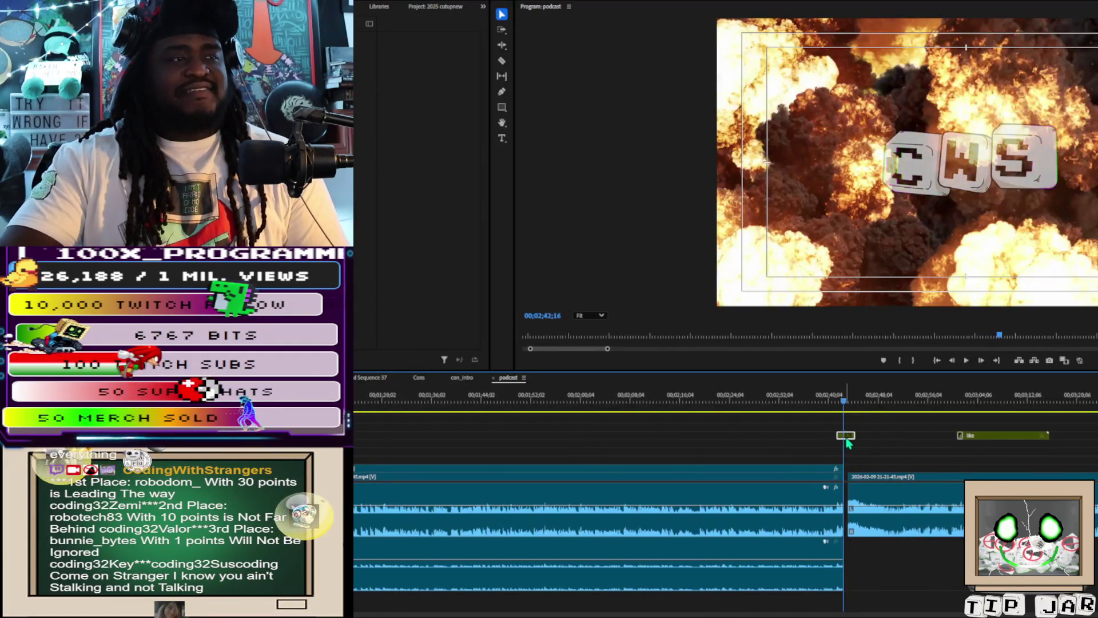
Snap the intro graphic to the camera cut and play back across it
drag(849, 441, 855, 441)
drag(843, 403, 848, 443)
key(space)
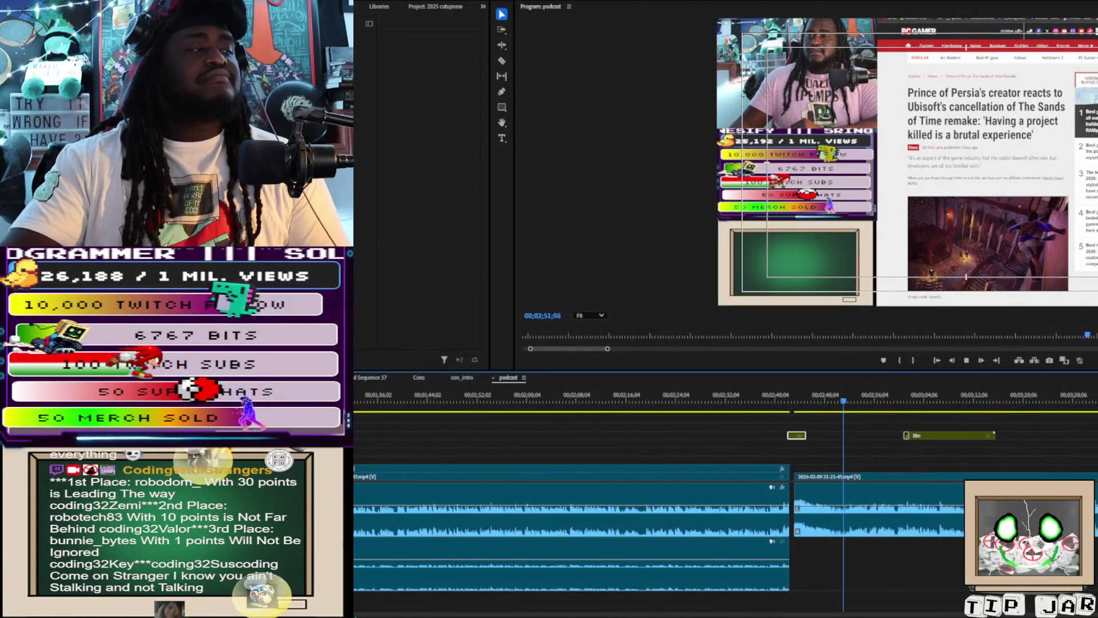
key(space)
Zoom out and scrub through the sequence from earlier to review the edits
key(minus)
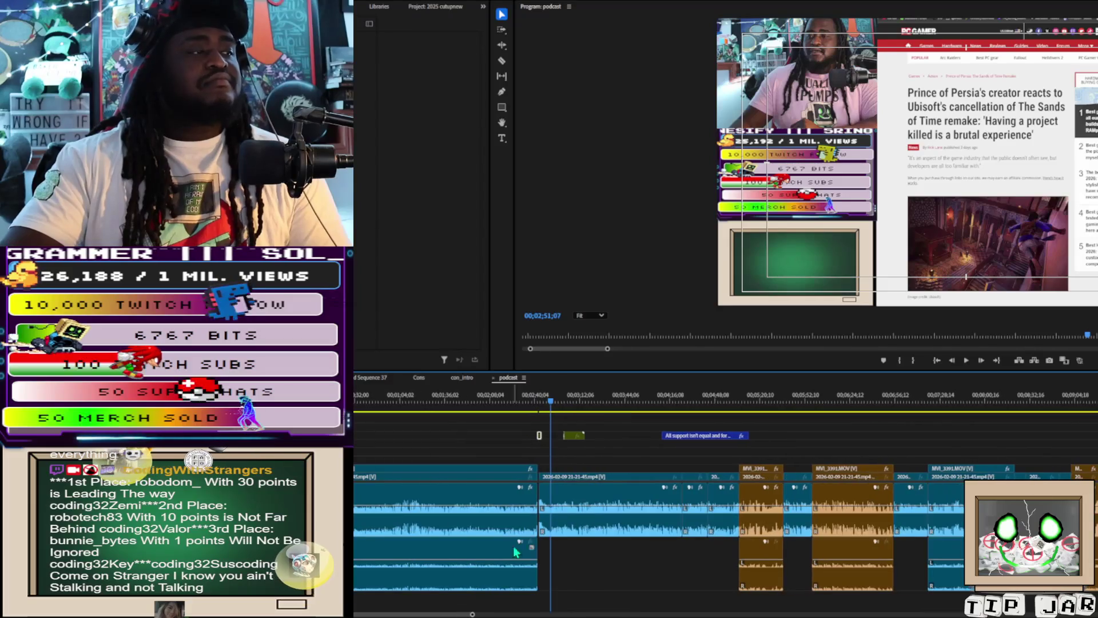
click(448, 403)
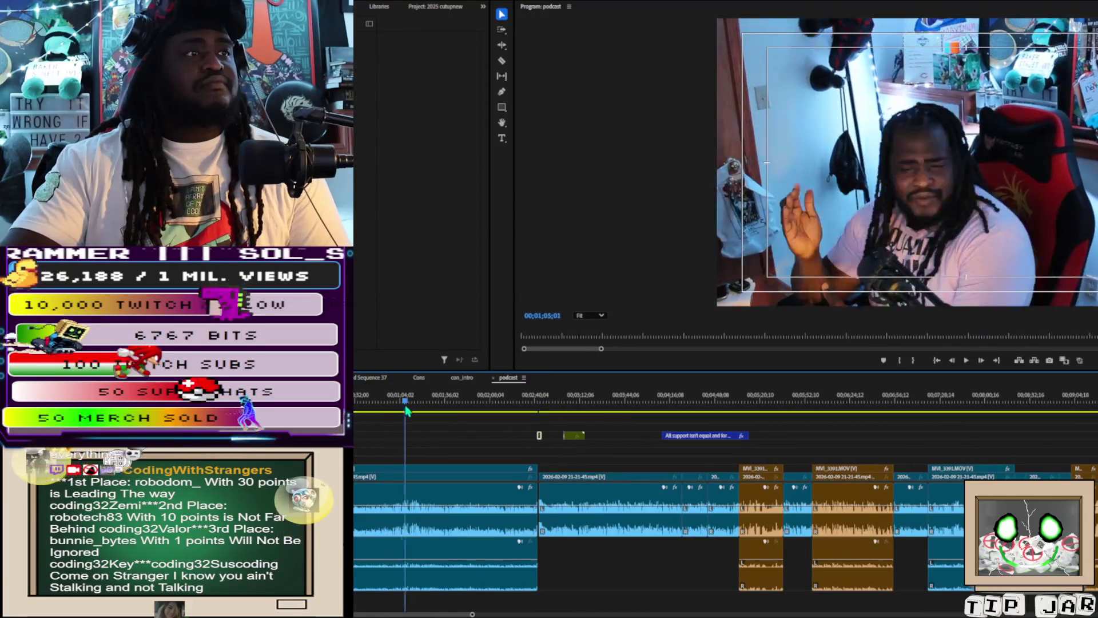
drag(447, 412, 831, 415)
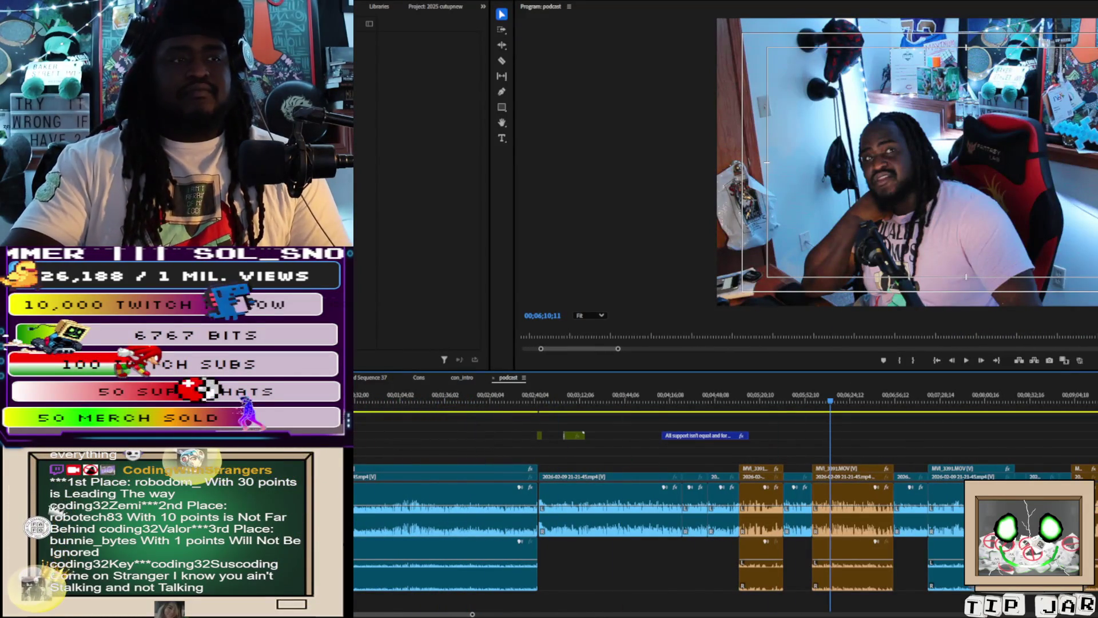
Place the like graphic and New Out clip on the upper overlay track, shifting New Out earlier
drag(949, 438, 962, 443)
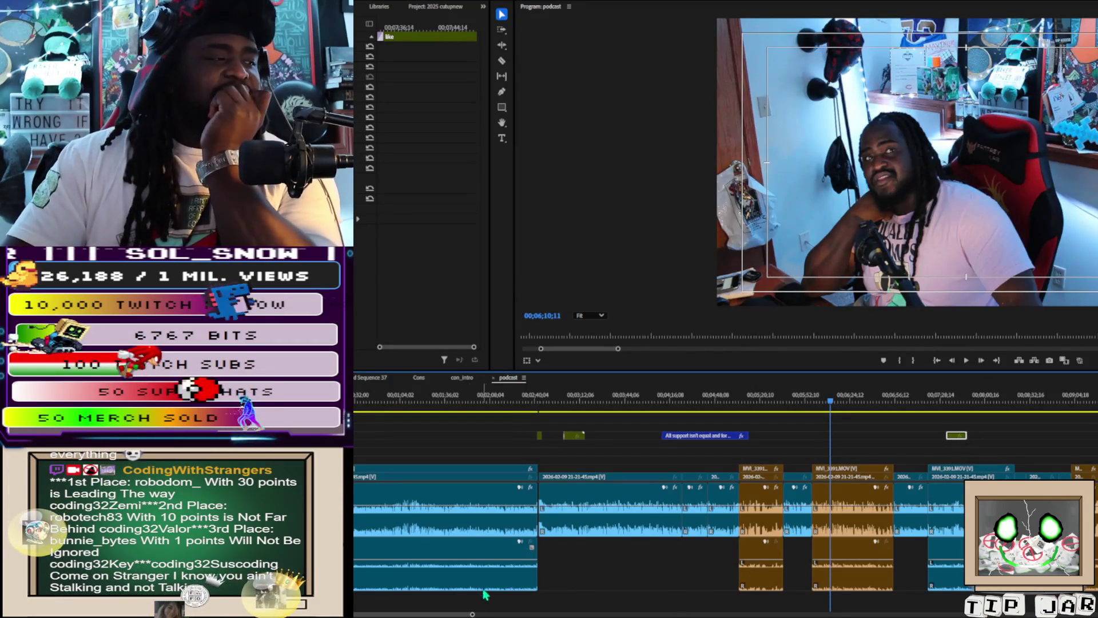
mouse_move(472, 613)
mouse_down()
mouse_move(808, 613)
mouse_move(605, 613)
mouse_up()
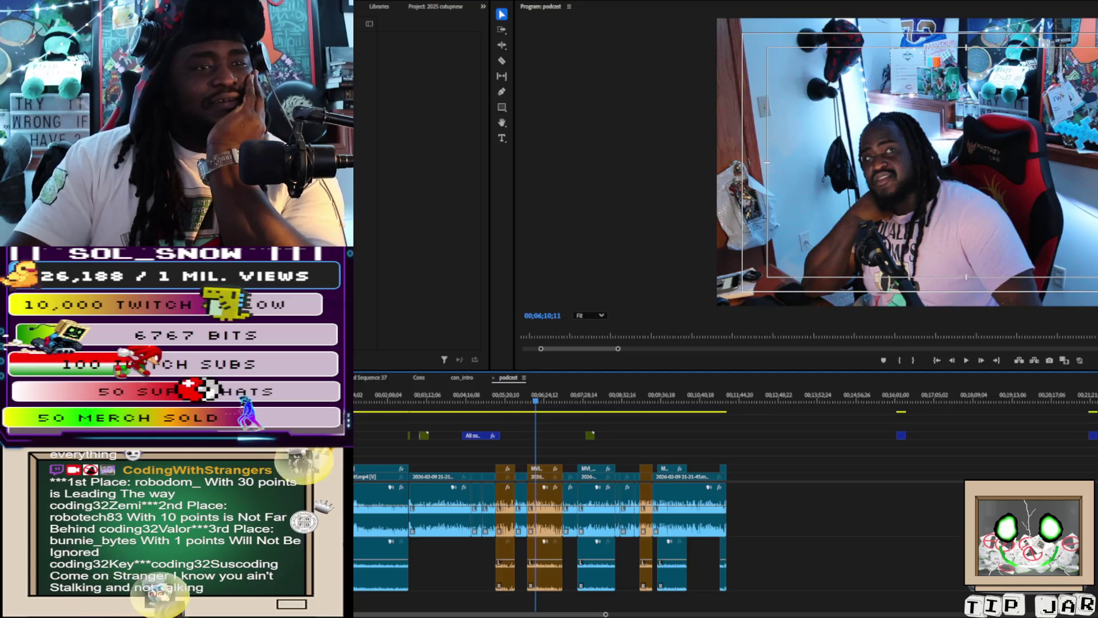
mouse_move(690, 429)
mouse_down()
mouse_move(719, 429)
mouse_move(721, 438)
mouse_move(695, 439)
mouse_up()
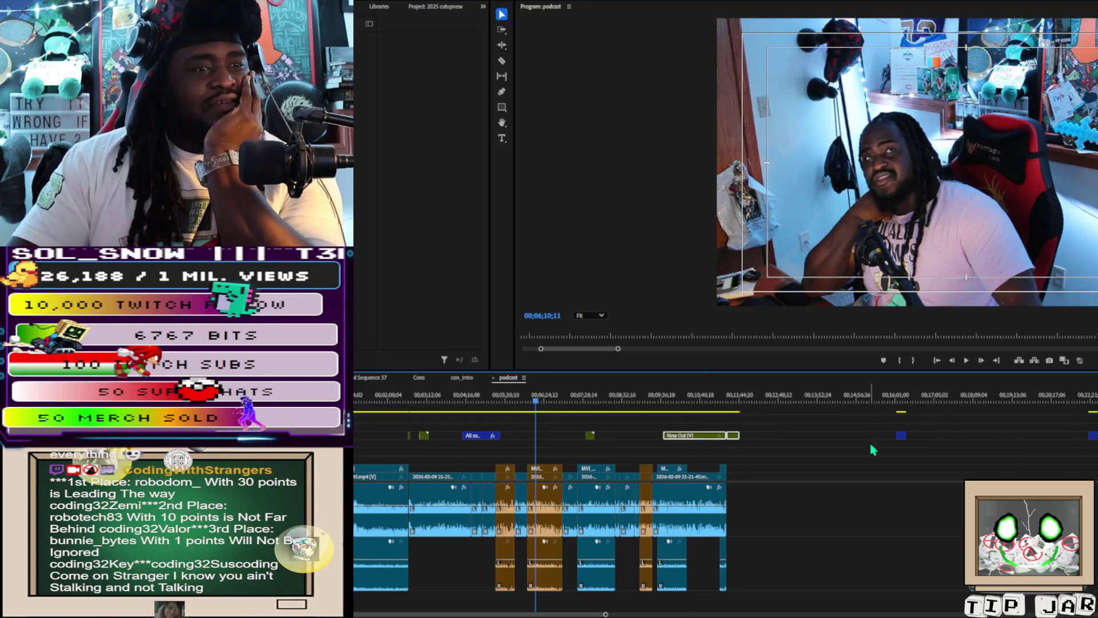
Park the playhead at 00;10;59;12 and bring up H.264 export settings for podcast.mp4
click(713, 412)
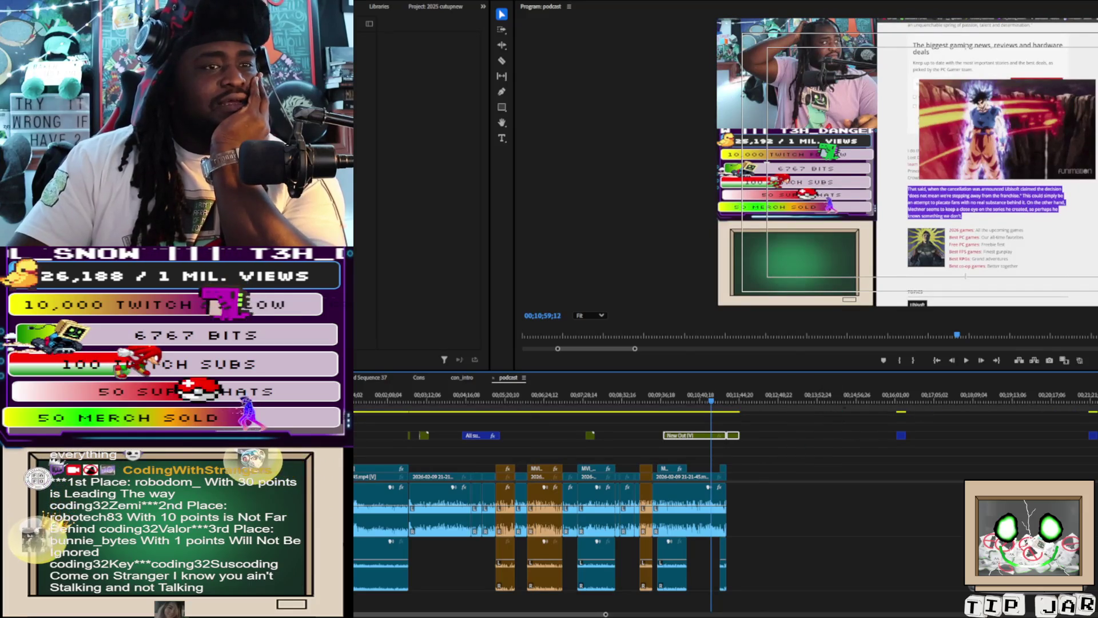
scroll(629, 503, right, 1)
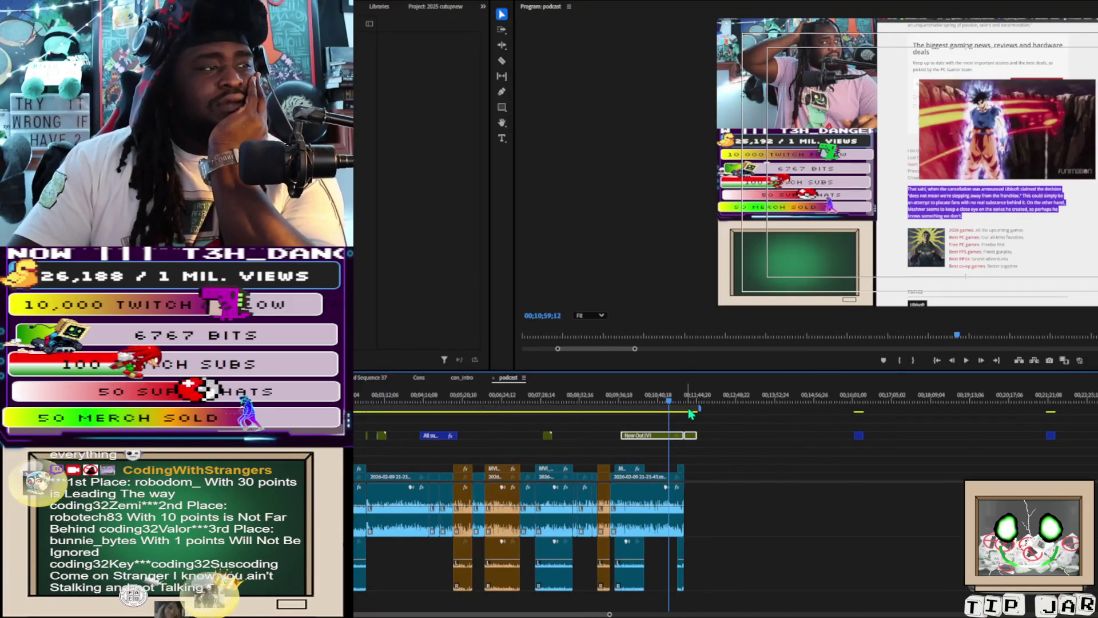
key(Return)
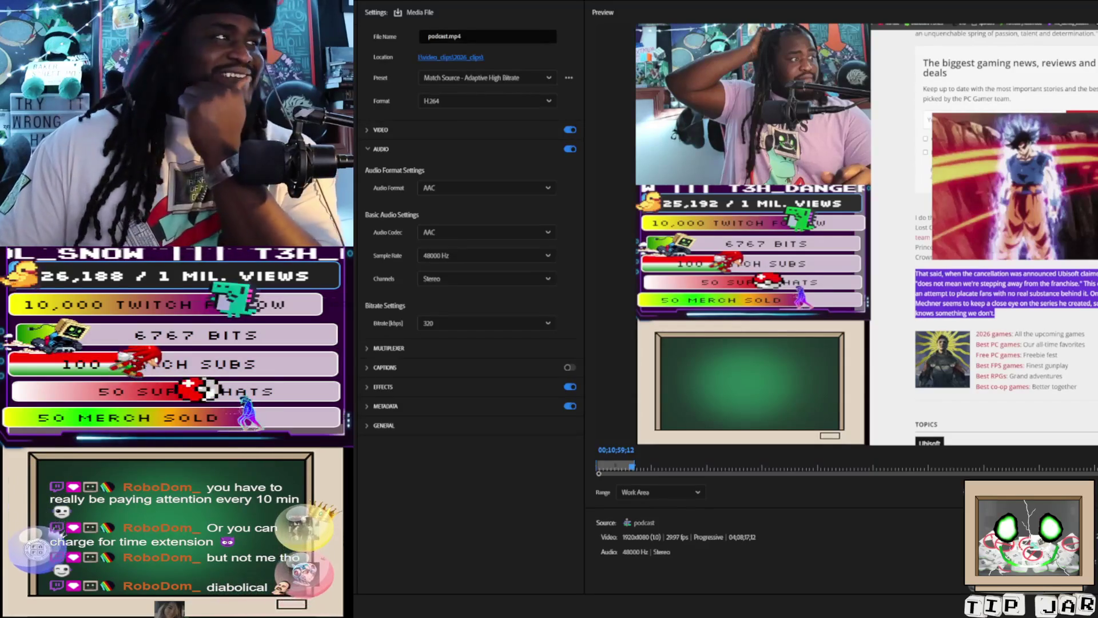
Choose the export save location, then return to the podcast sequence edit at 00;10;59;12
click(465, 58)
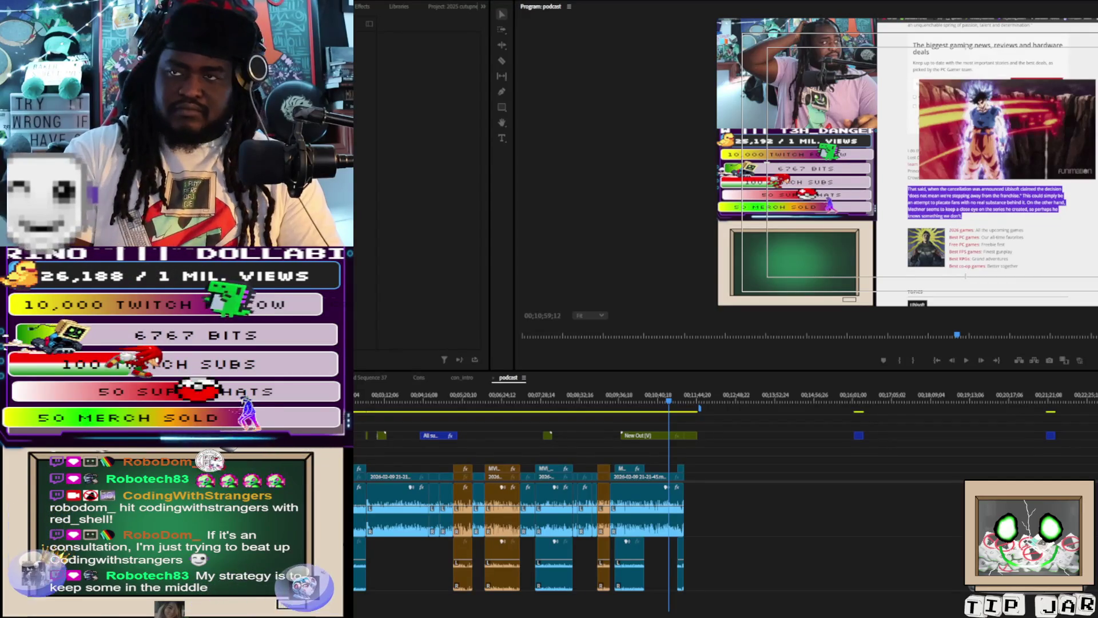
key(alt+Tab)
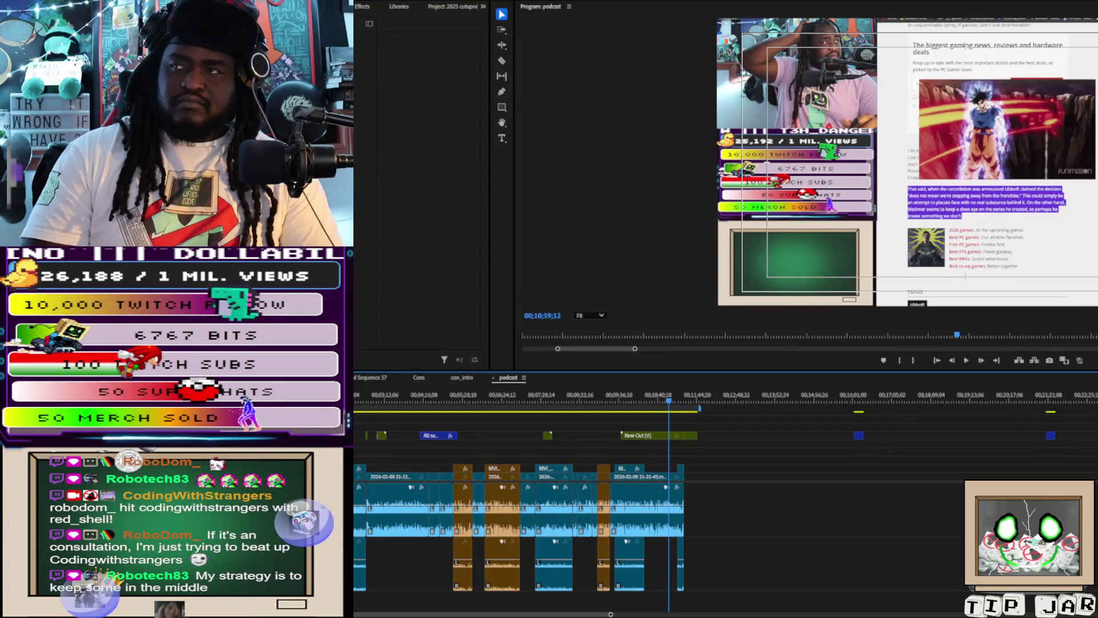
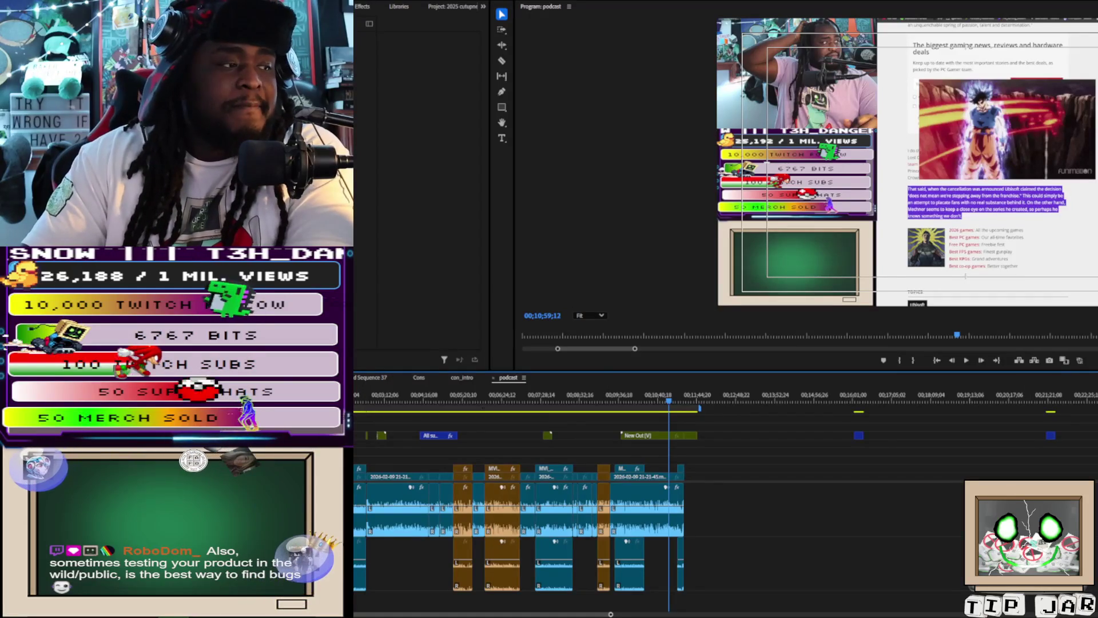
Zoom the timeline out to the full sequence and move the playhead to about 02;21
key(minus)
key(minus)
key(minus)
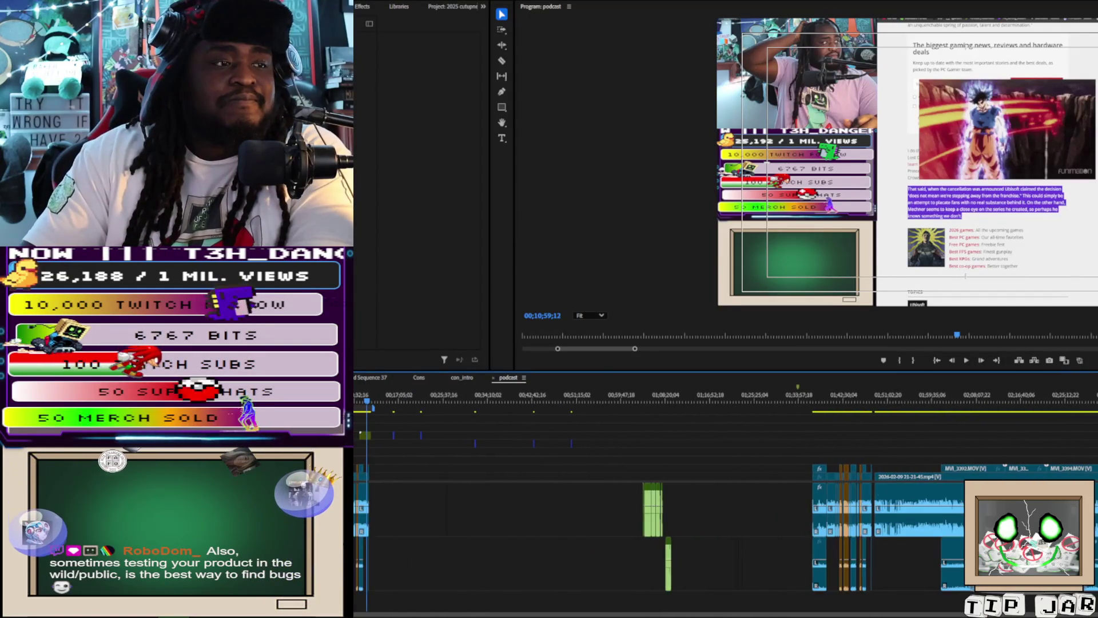
click(903, 408)
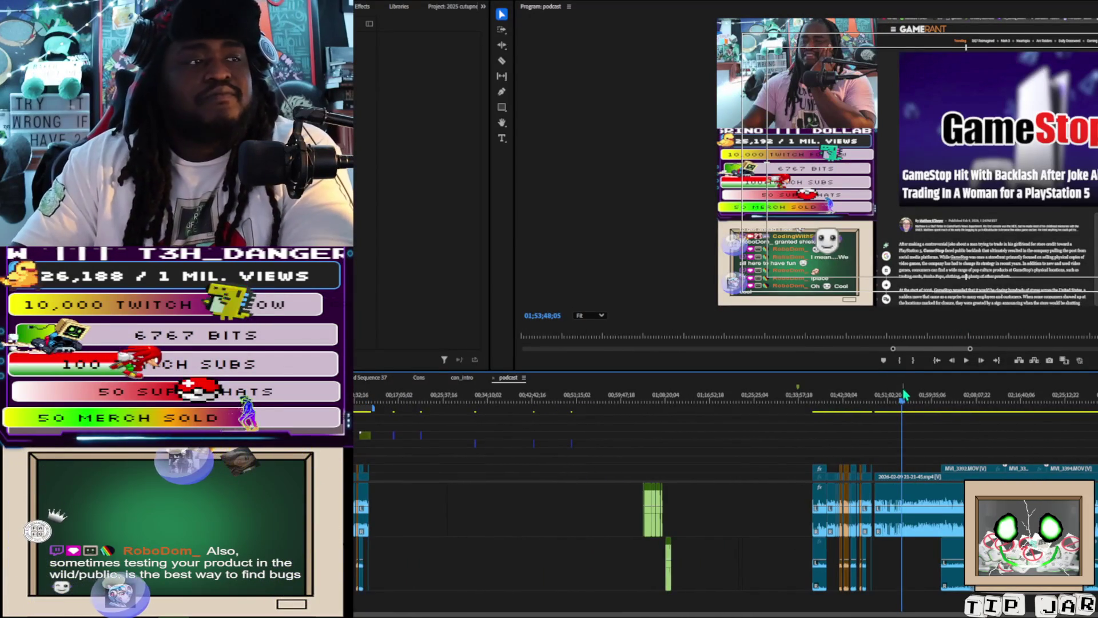
mouse_move(904, 403)
mouse_down()
mouse_move(1045, 414)
mouse_move(998, 435)
mouse_up()
Check the MVI_3392.MOV clip's transform handles, then scrub to around 02;10
click(984, 468)
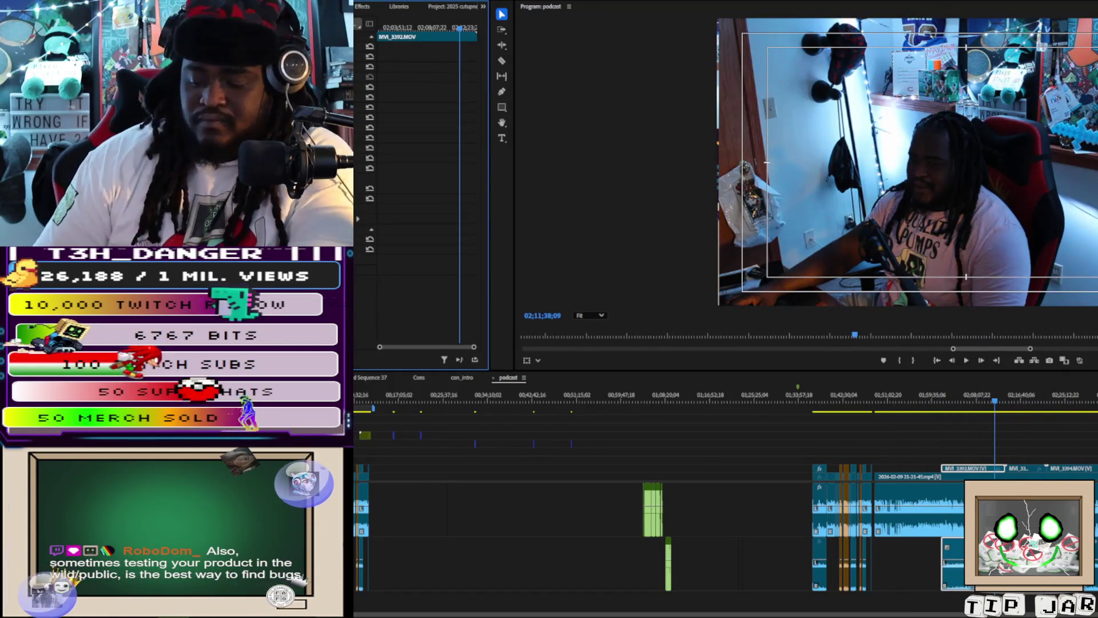
click(526, 360)
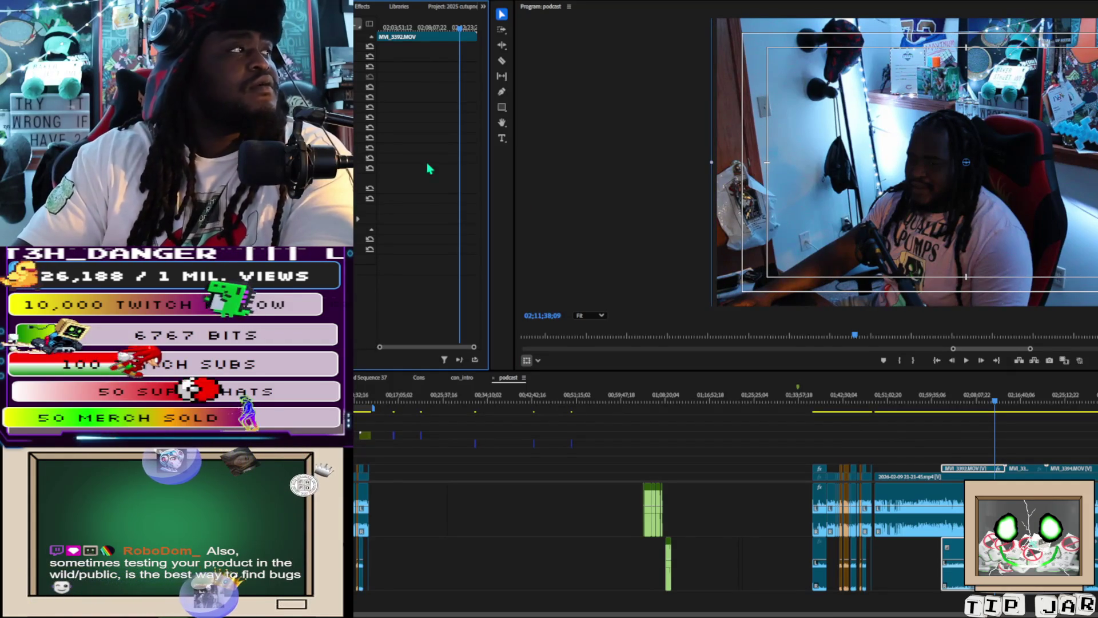
click(1028, 440)
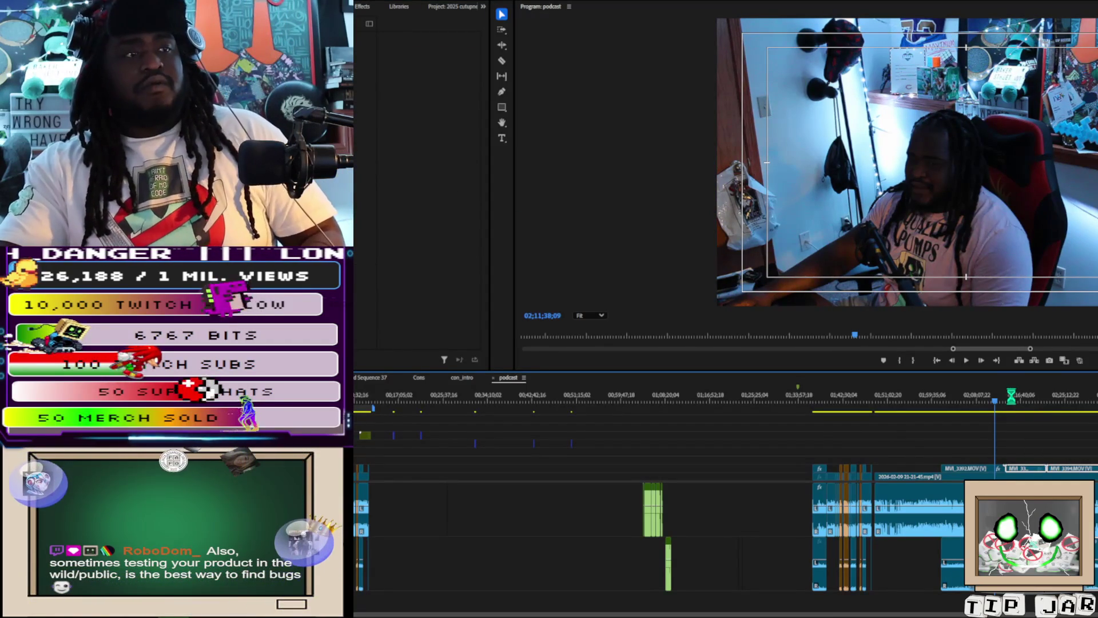
mouse_move(1017, 402)
mouse_down()
mouse_move(1096, 401)
mouse_move(914, 493)
mouse_move(946, 475)
mouse_move(904, 470)
mouse_up()
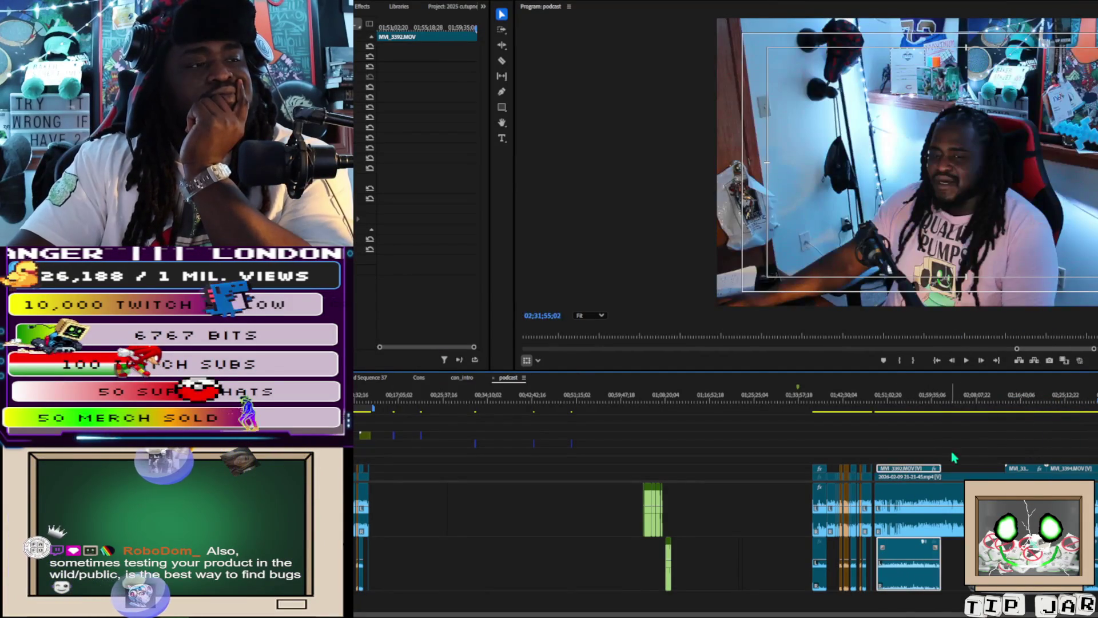
mouse_move(1008, 422)
mouse_down()
mouse_move(958, 416)
mouse_move(1053, 416)
mouse_move(1038, 402)
mouse_up()
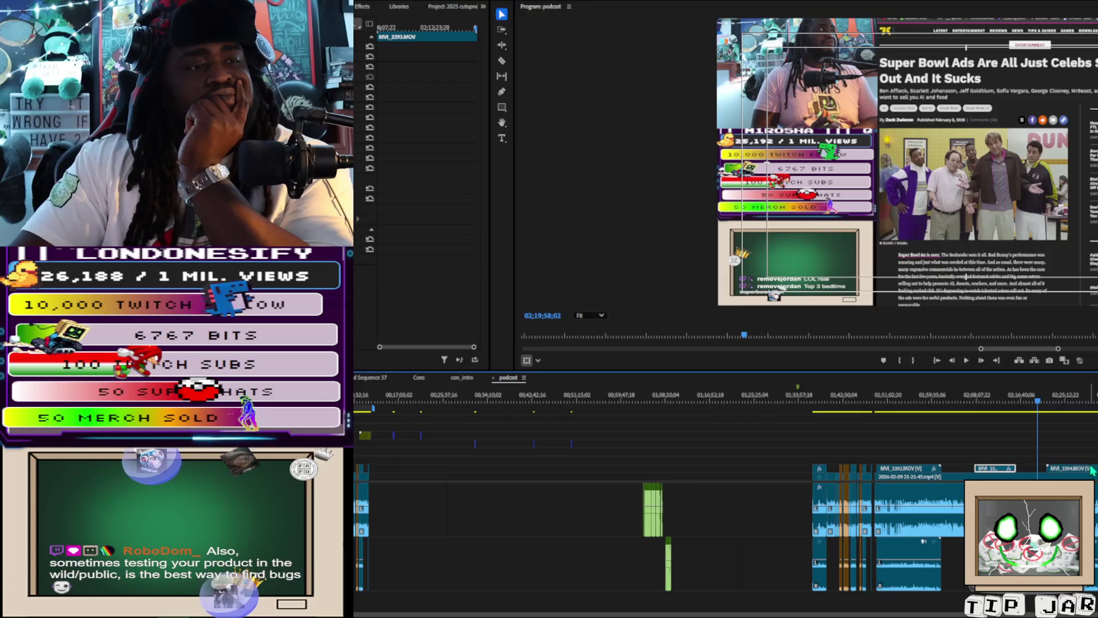
Slide MVI_3394.MOV earlier under the playhead and step ahead two edit points
drag(1068, 473, 1046, 474)
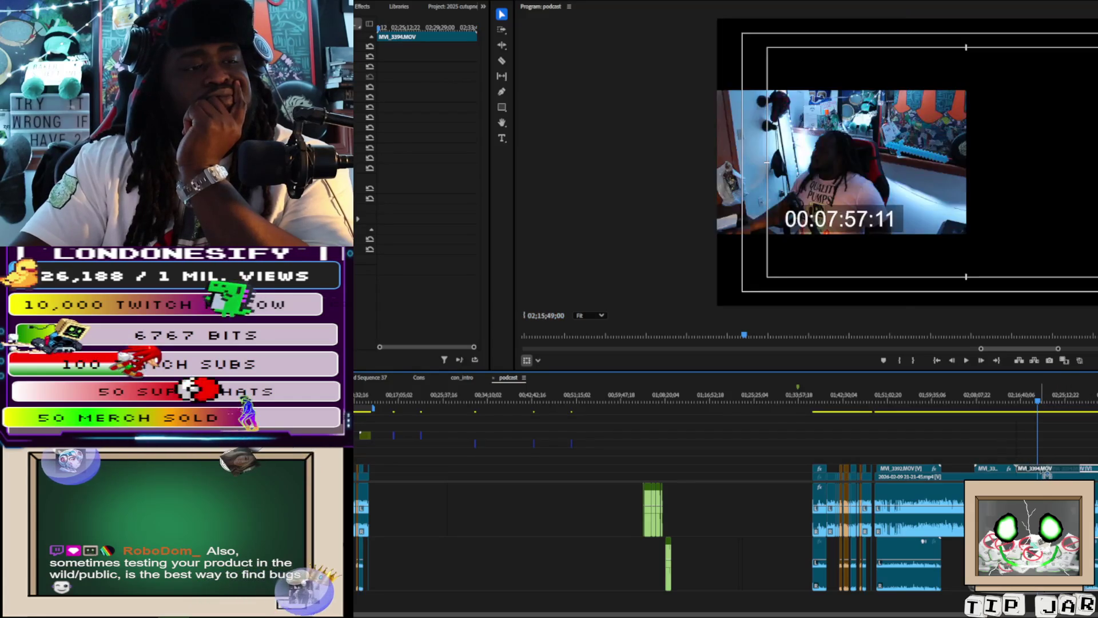
key(Down)
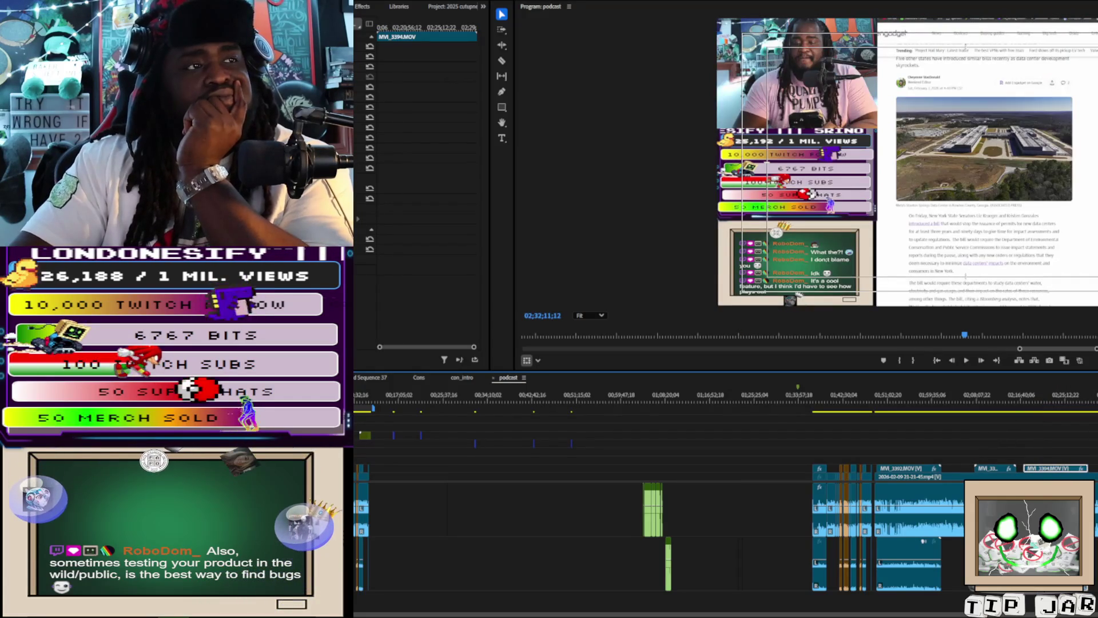
key(Down)
key(Down)
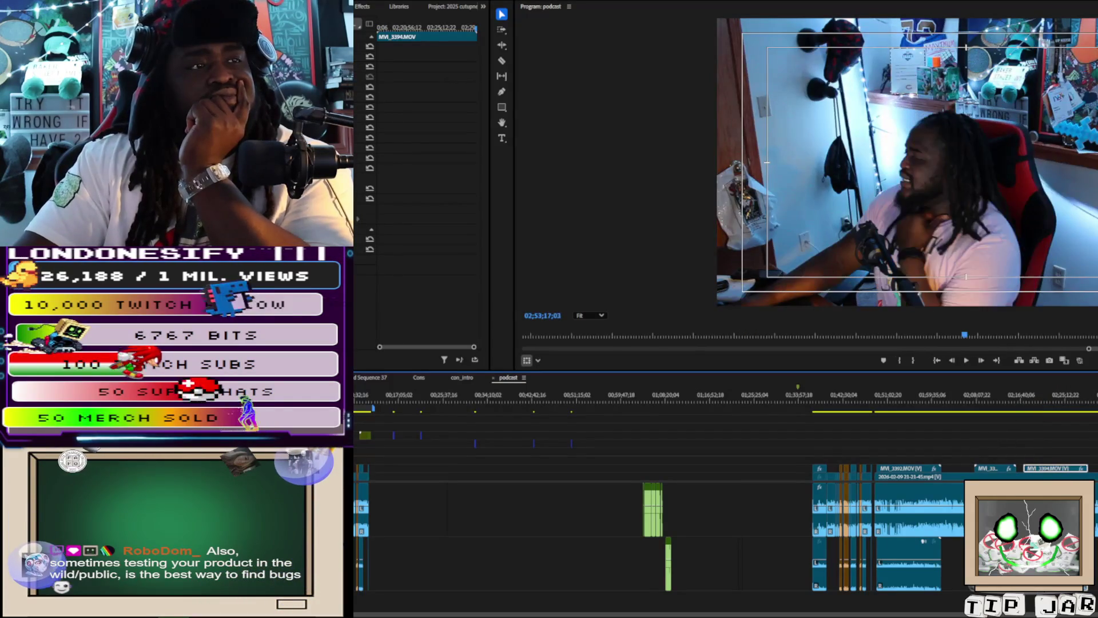
Jump between edit points in the later part of the sequence with the arrow keys
scroll(727, 515, down, 2)
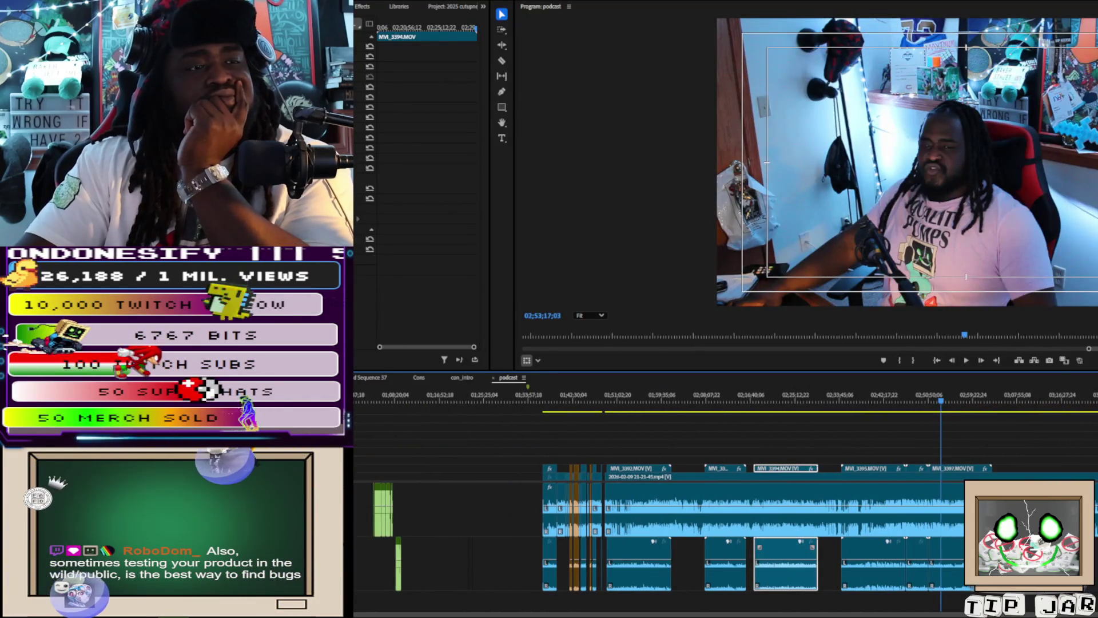
key(Down)
key(Down)
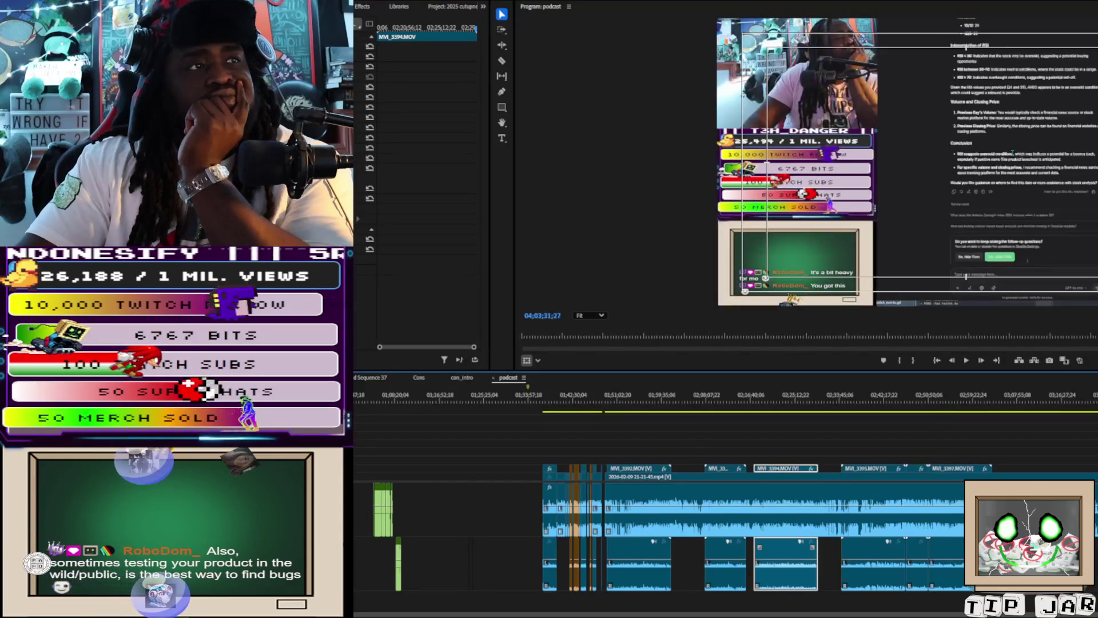
key(Up)
key(Up)
key(Up)
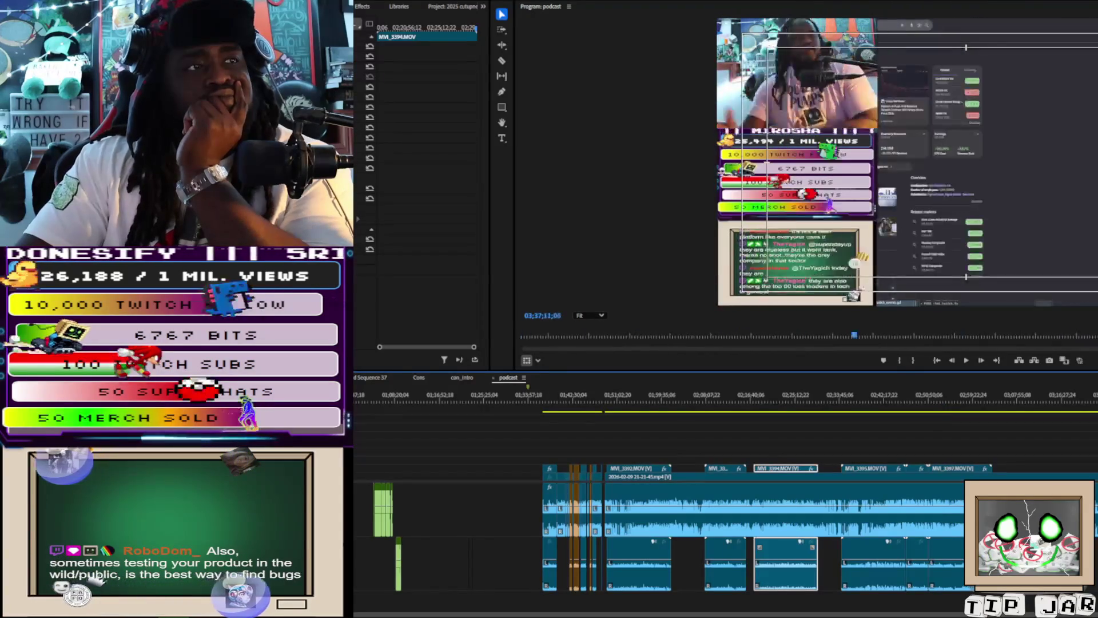
key(Up)
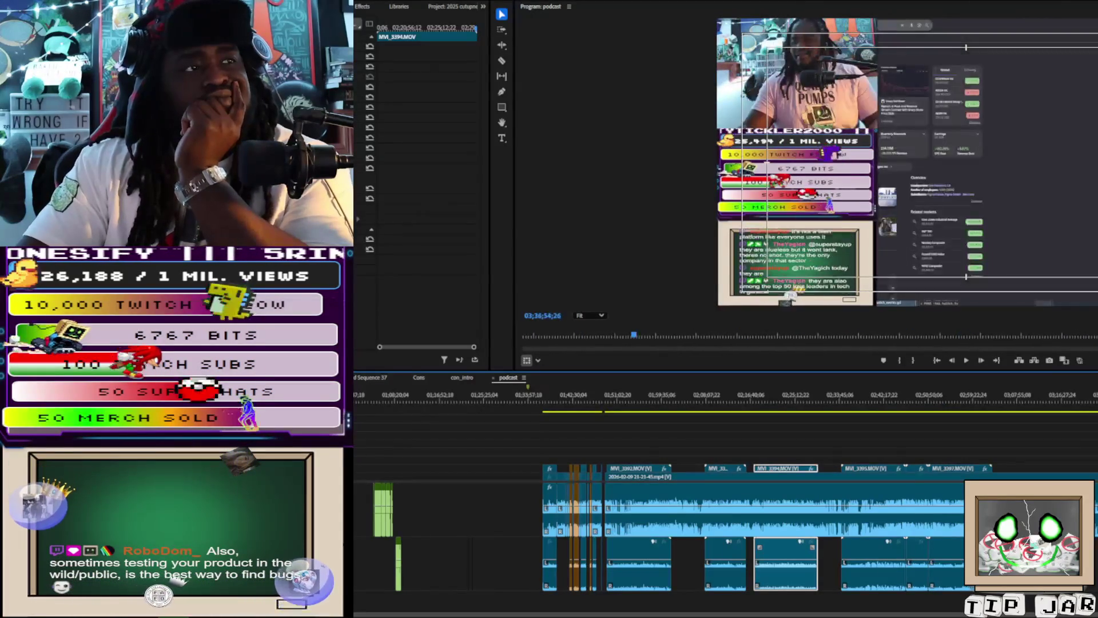
key(Up)
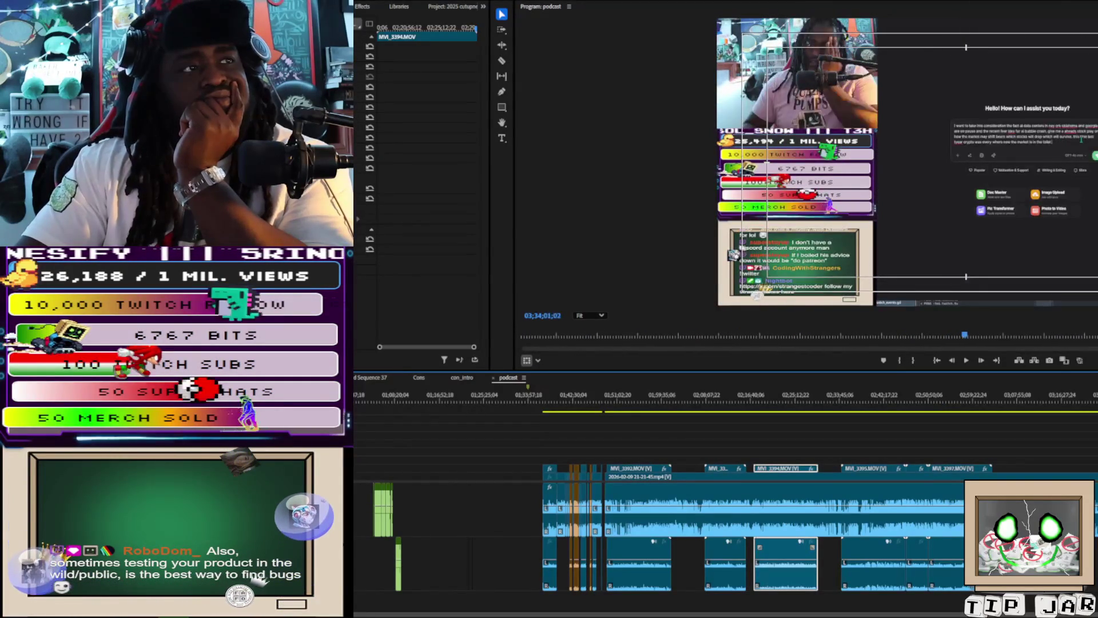
key(Up)
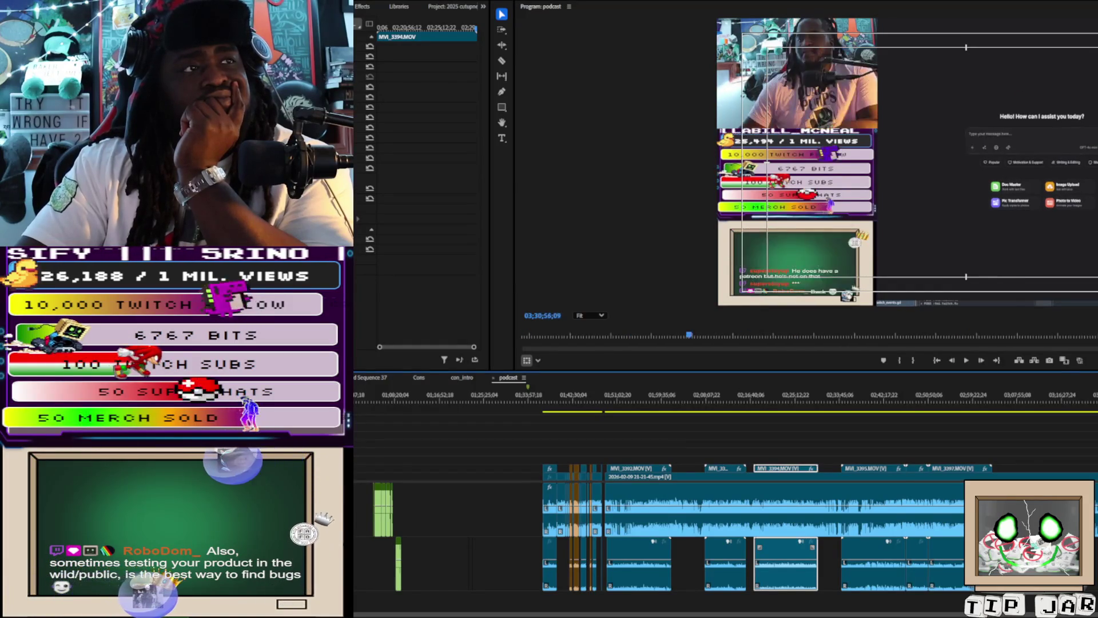
key(Up)
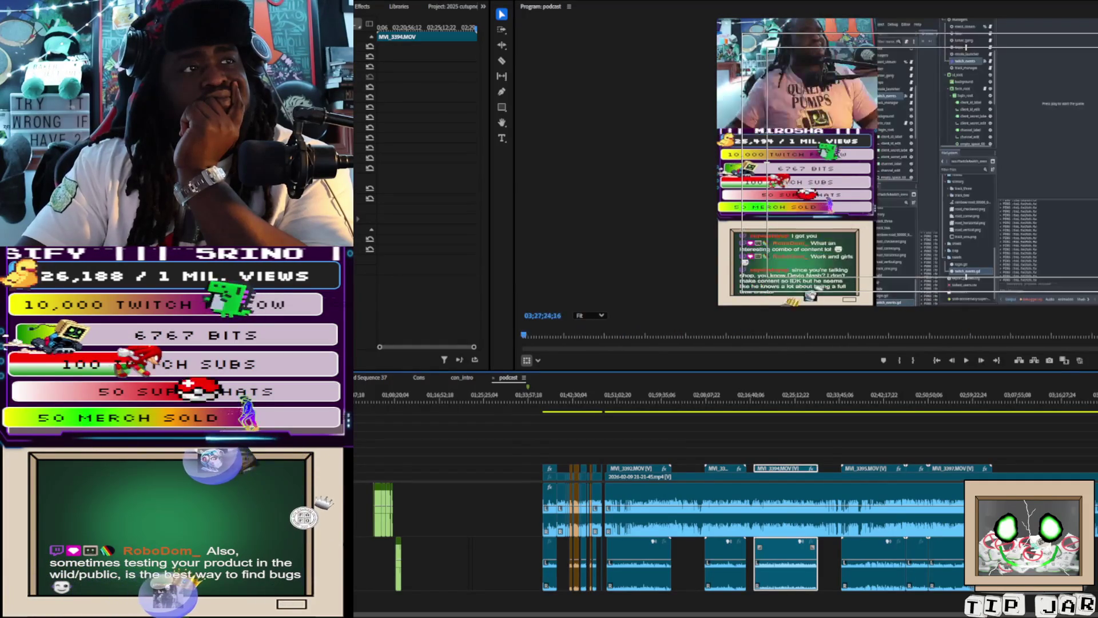
Walk the playhead back from about 03;15 and settle it at 03;08
click(1056, 402)
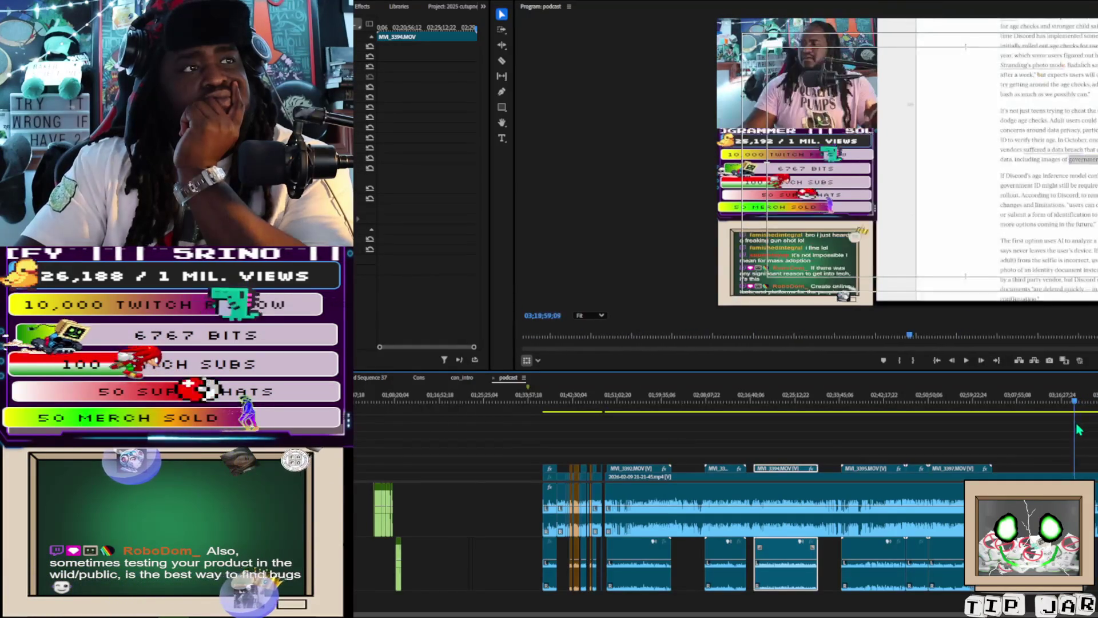
click(1030, 433)
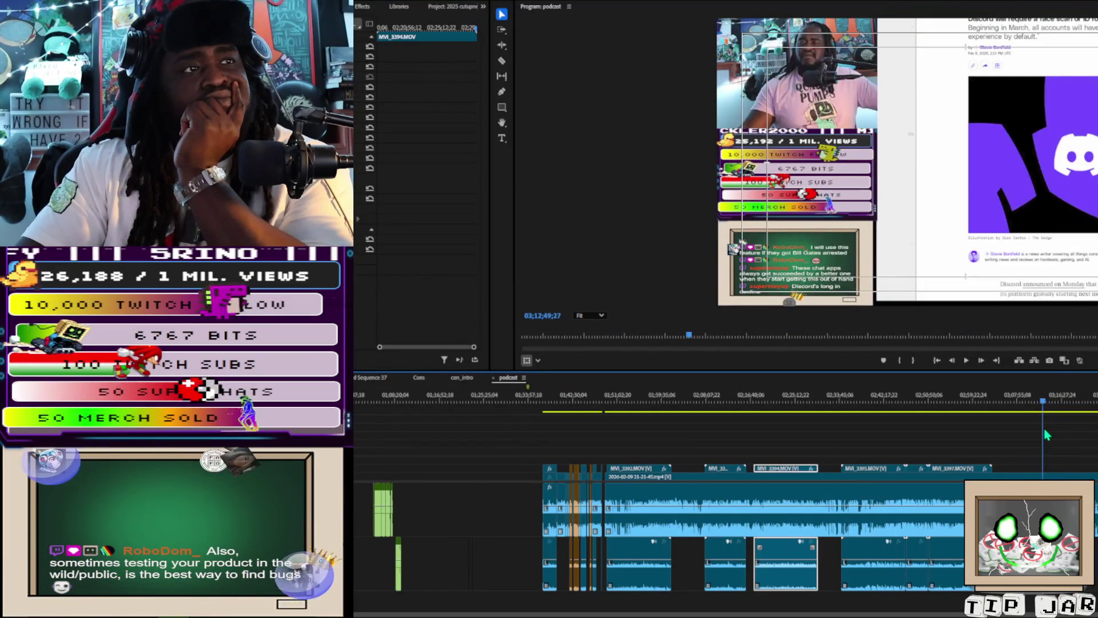
click(1018, 438)
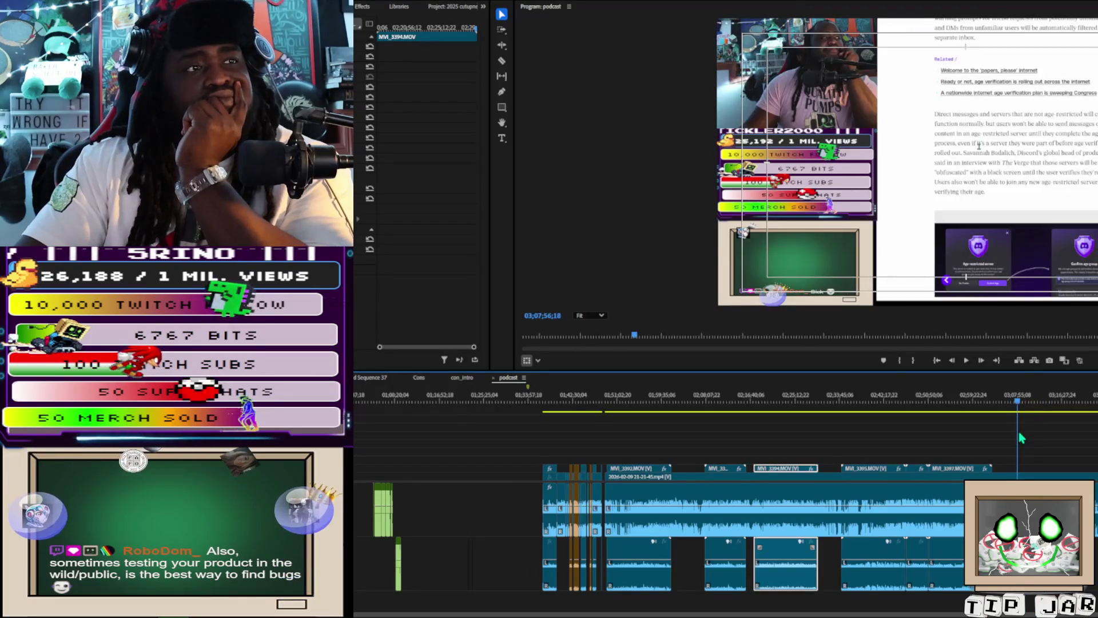
click(1018, 432)
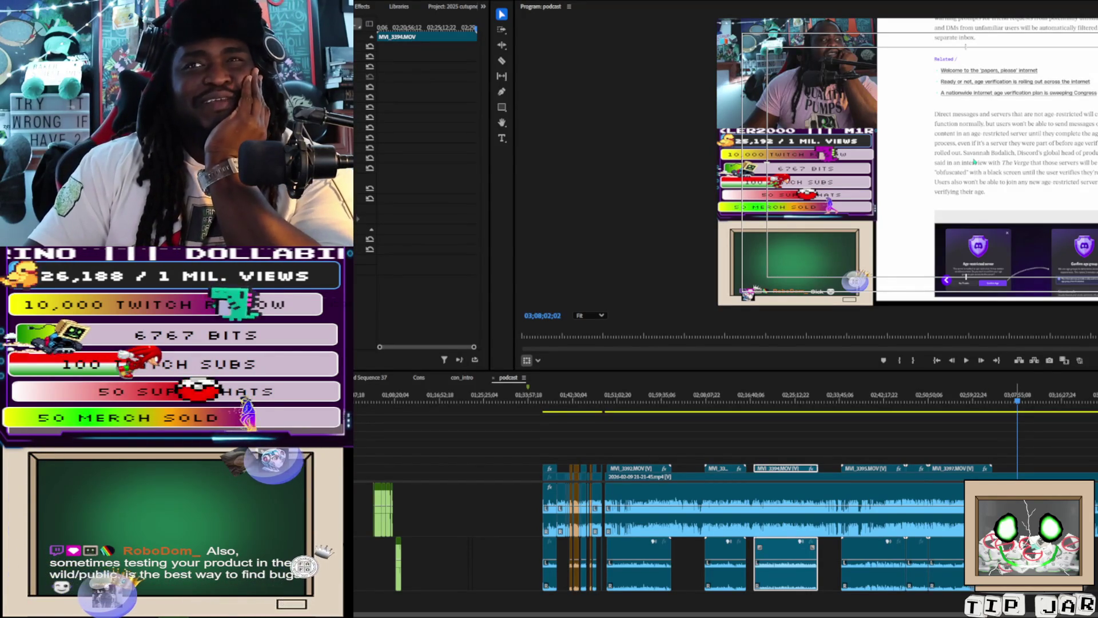
Drag MVI_3397 right past the other camera clips, then scrub back to about 02;53
click(1010, 404)
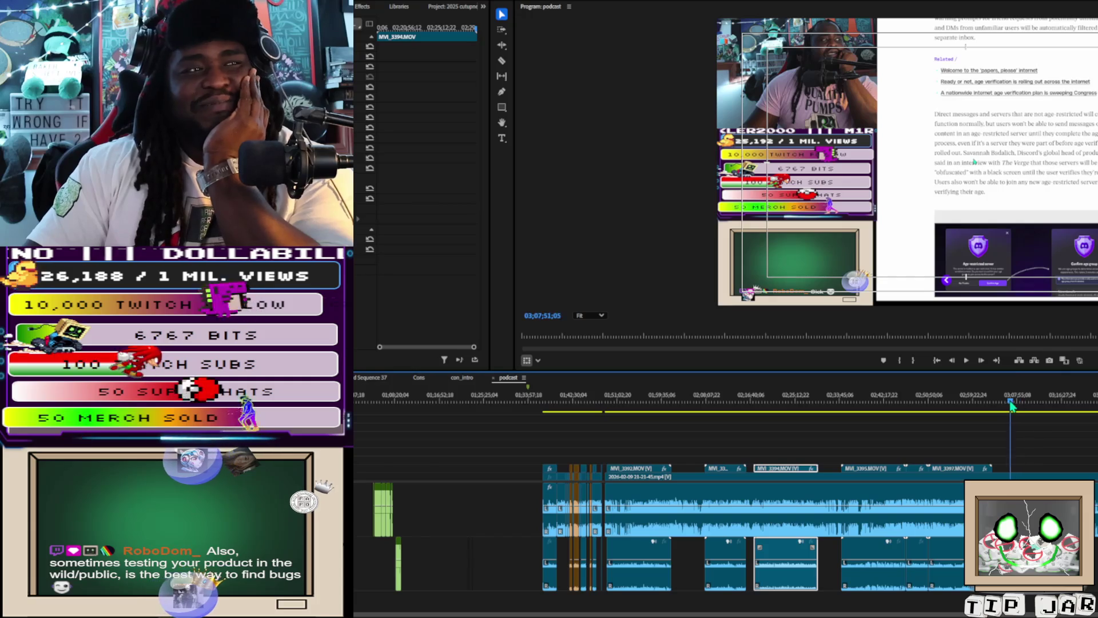
drag(991, 409, 979, 413)
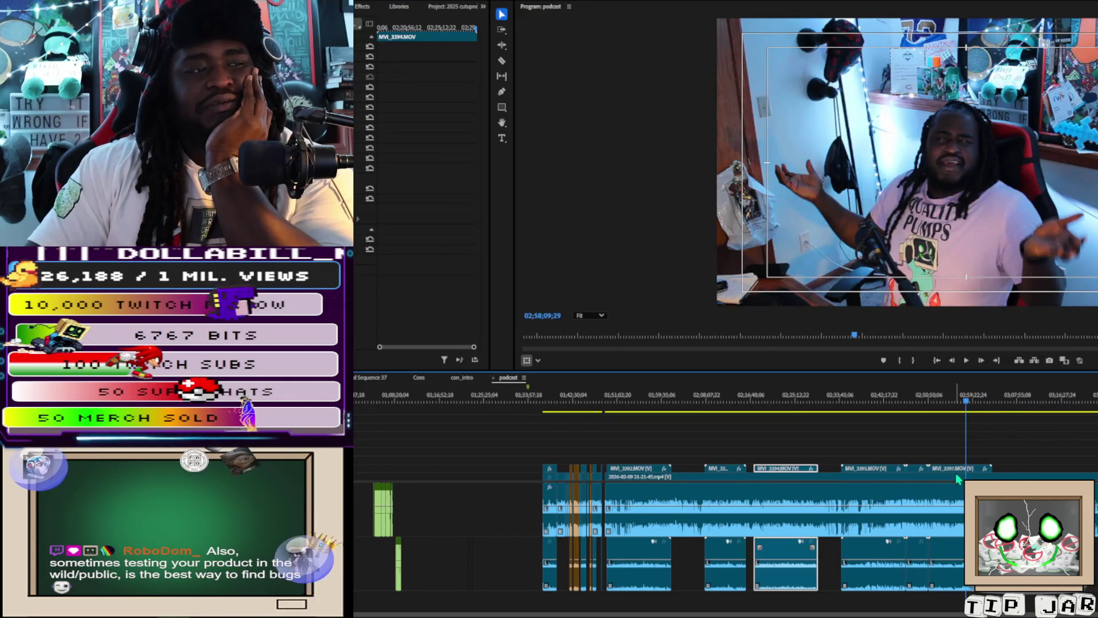
drag(958, 480, 1093, 461)
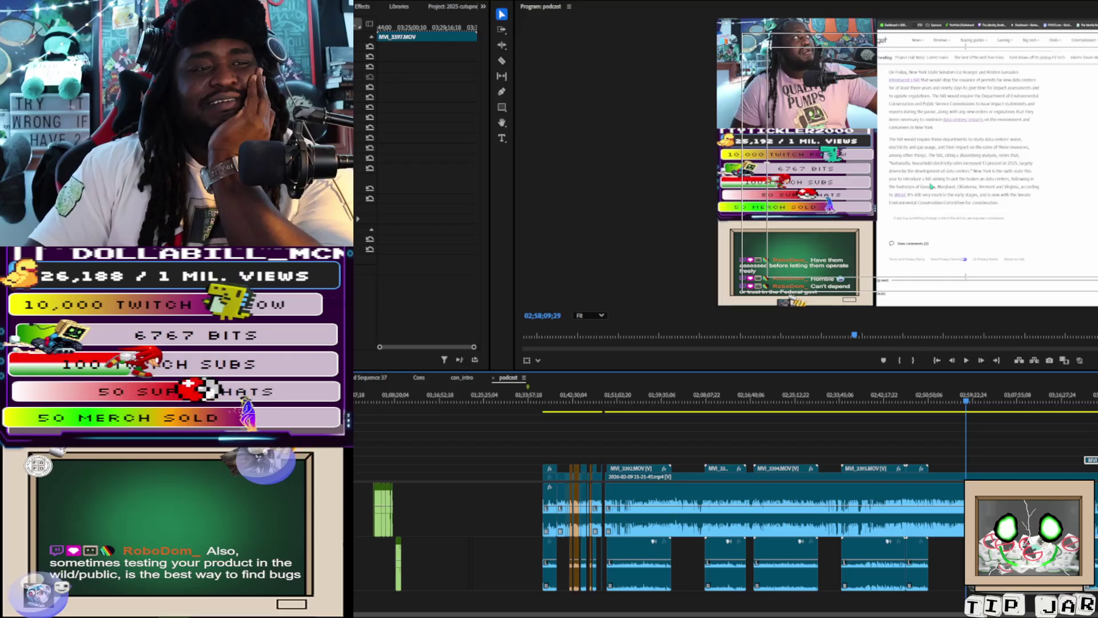
mouse_move(966, 401)
mouse_down()
mouse_move(944, 407)
mouse_move(984, 411)
mouse_up()
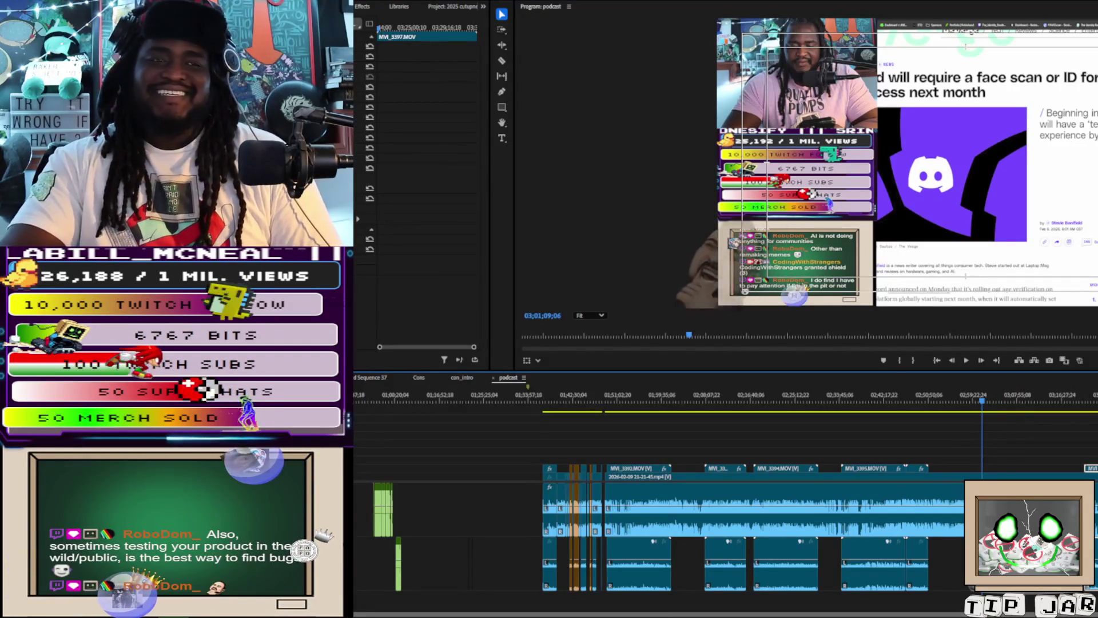
Zoom the timeline in around the playhead near the three-hour mark
key(=)
key(=)
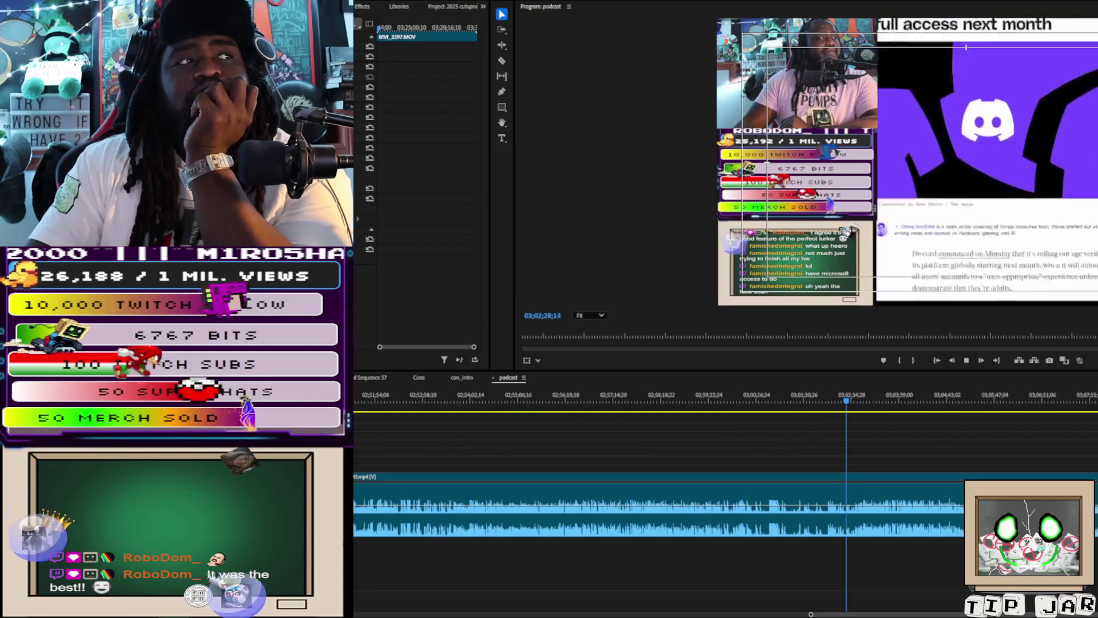
Zoom out, drag MVI_3397.MOV earlier in the sequence, and play to check sync
key(minus)
key(minus)
key(minus)
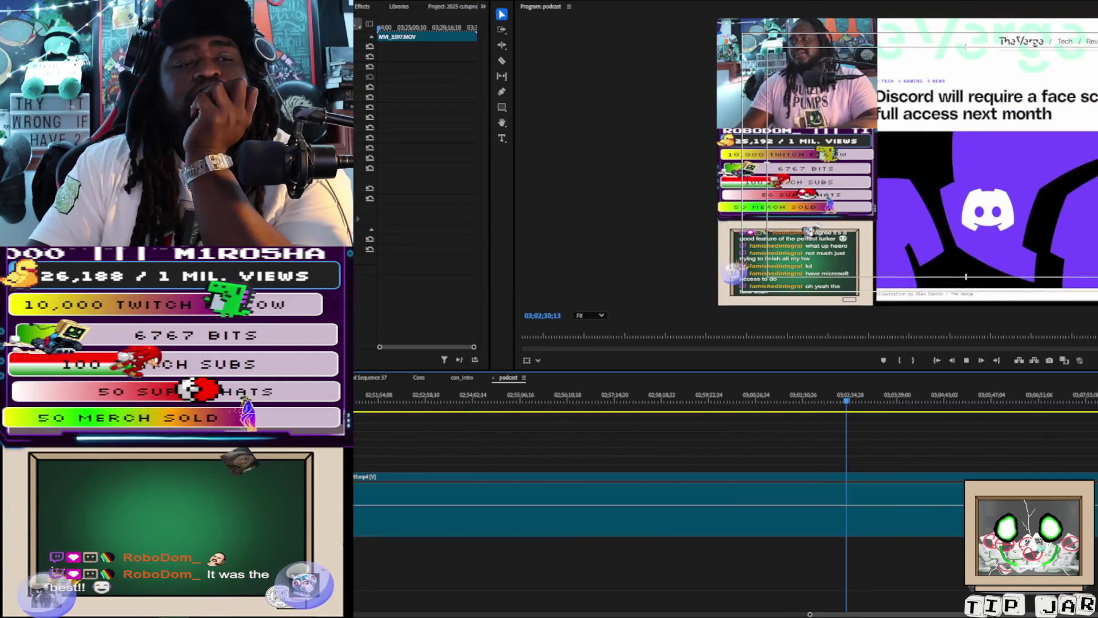
key(minus)
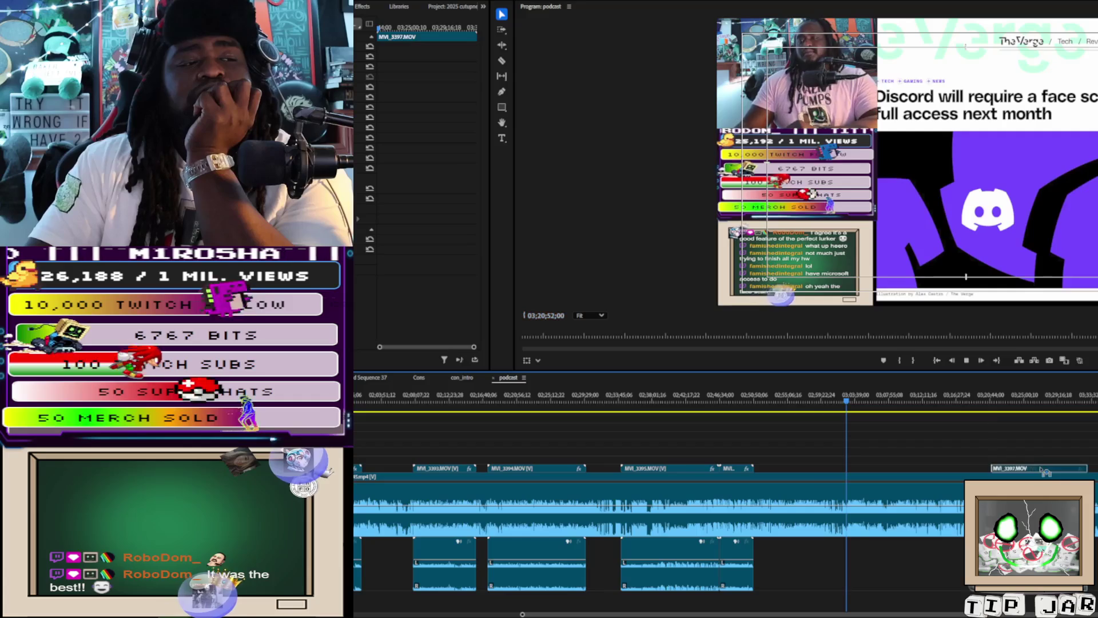
mouse_move(1039, 474)
mouse_down()
mouse_move(865, 472)
mouse_move(895, 475)
mouse_up()
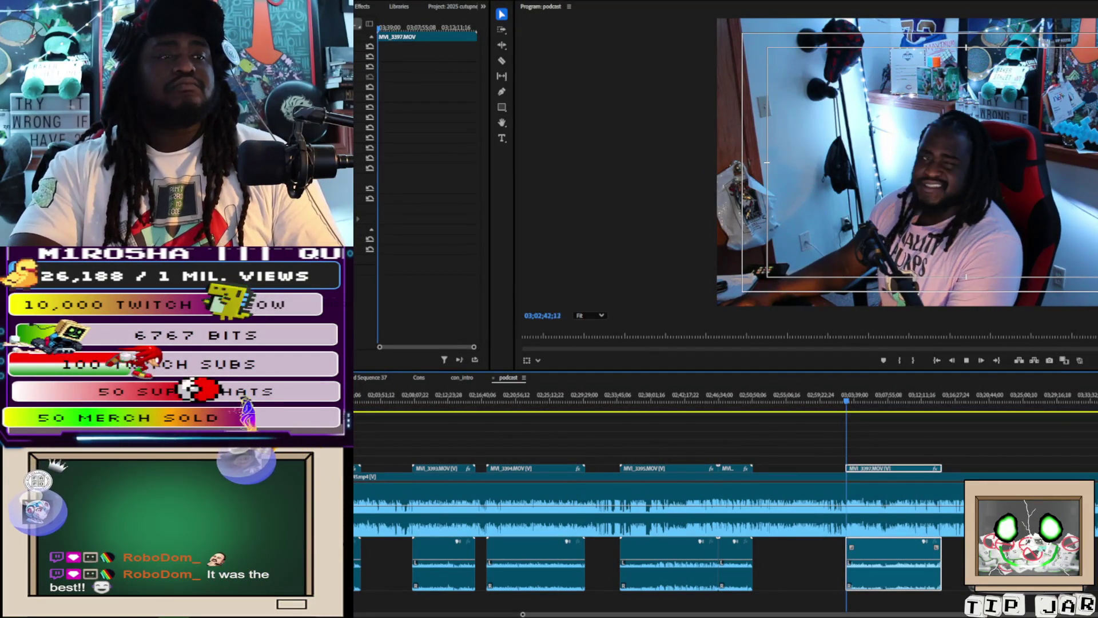
key(ctrl+shift+a)
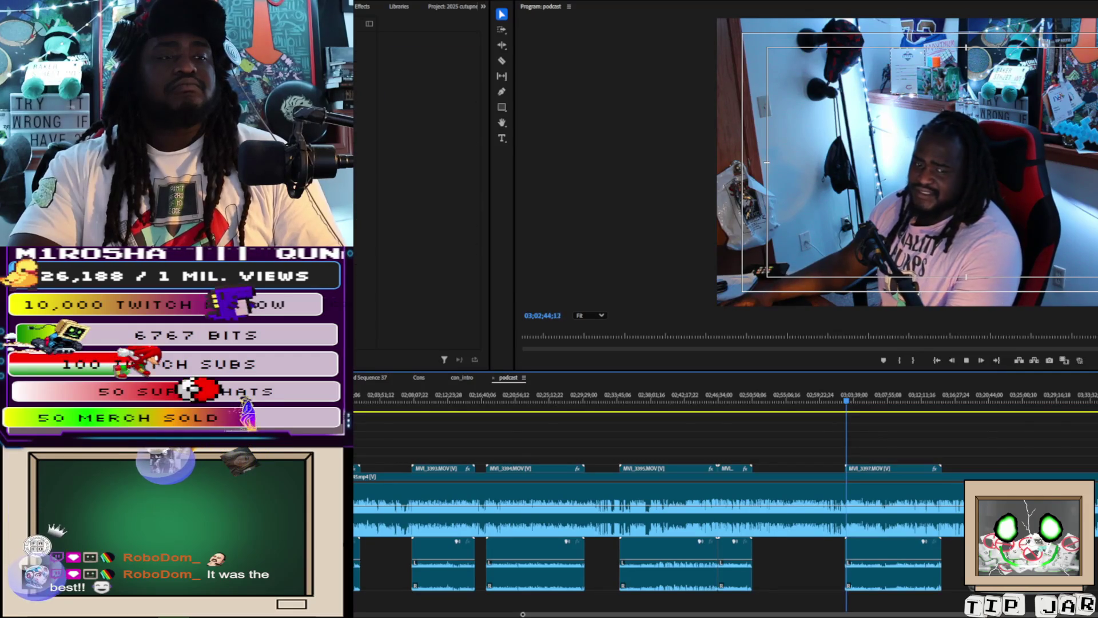
key(space)
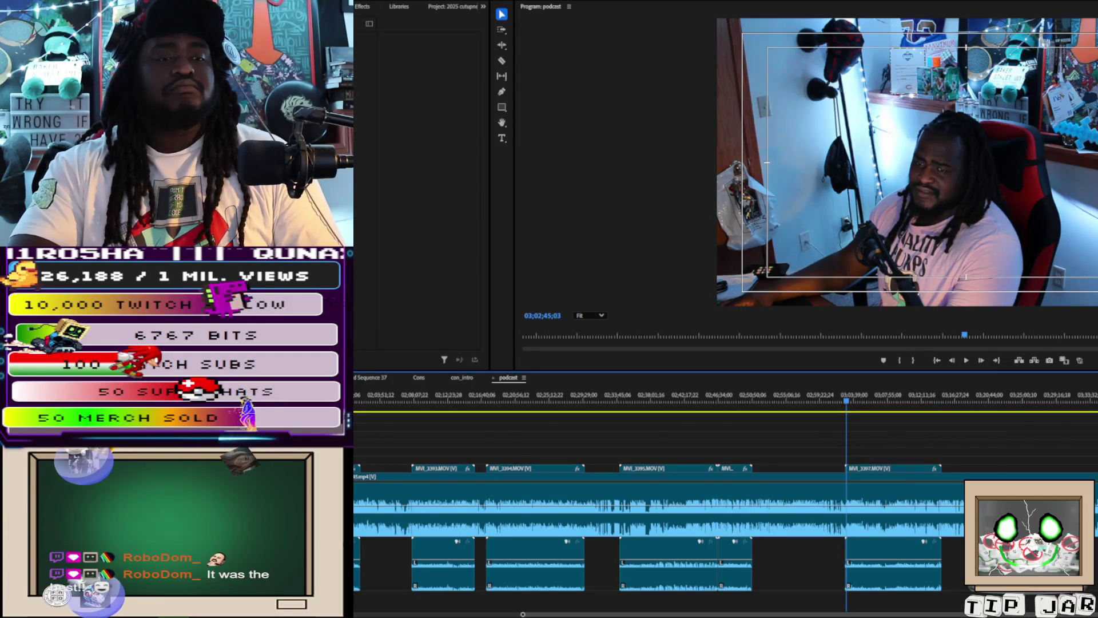
scroll(952, 590, up, 10)
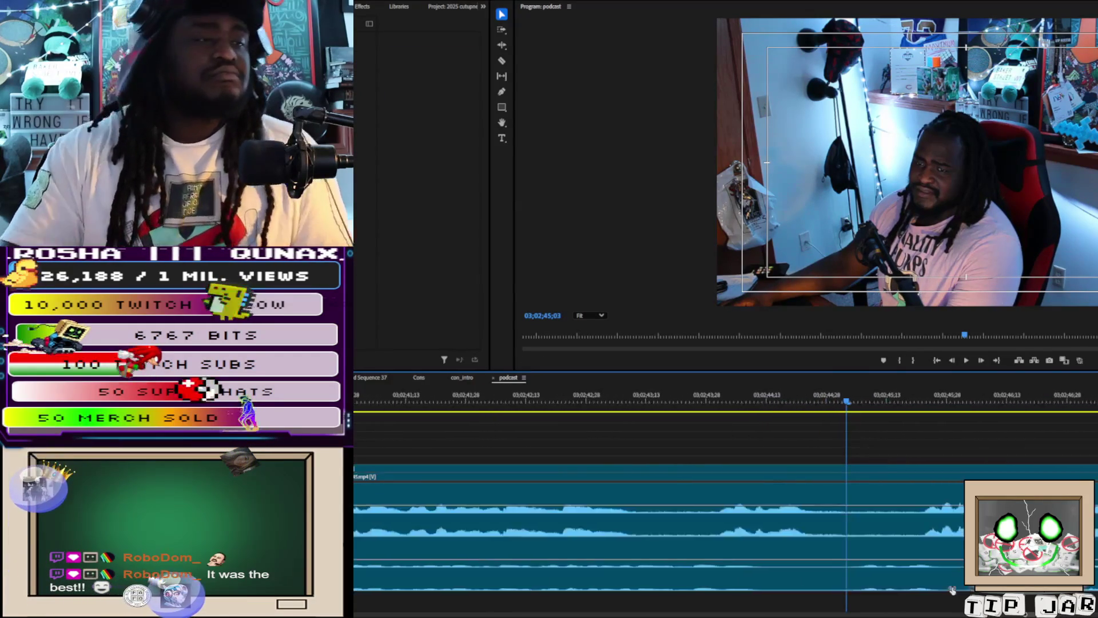
scroll(952, 589, down, 3)
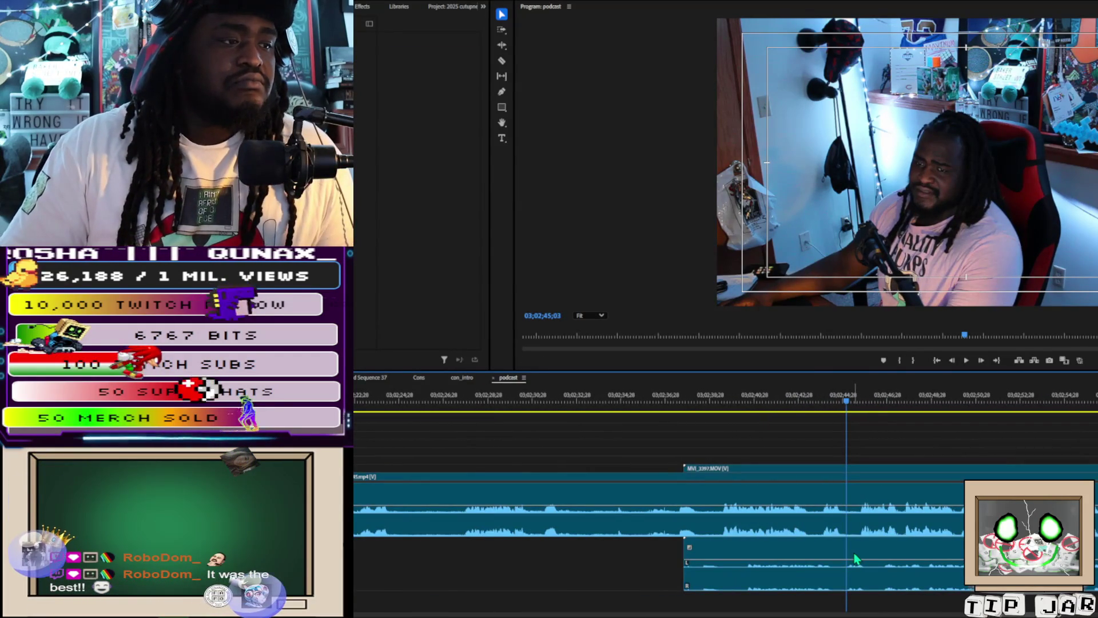
Nudge MVI_3397.MOV slightly earlier and replay the sync point to confirm alignment
drag(856, 559, 828, 556)
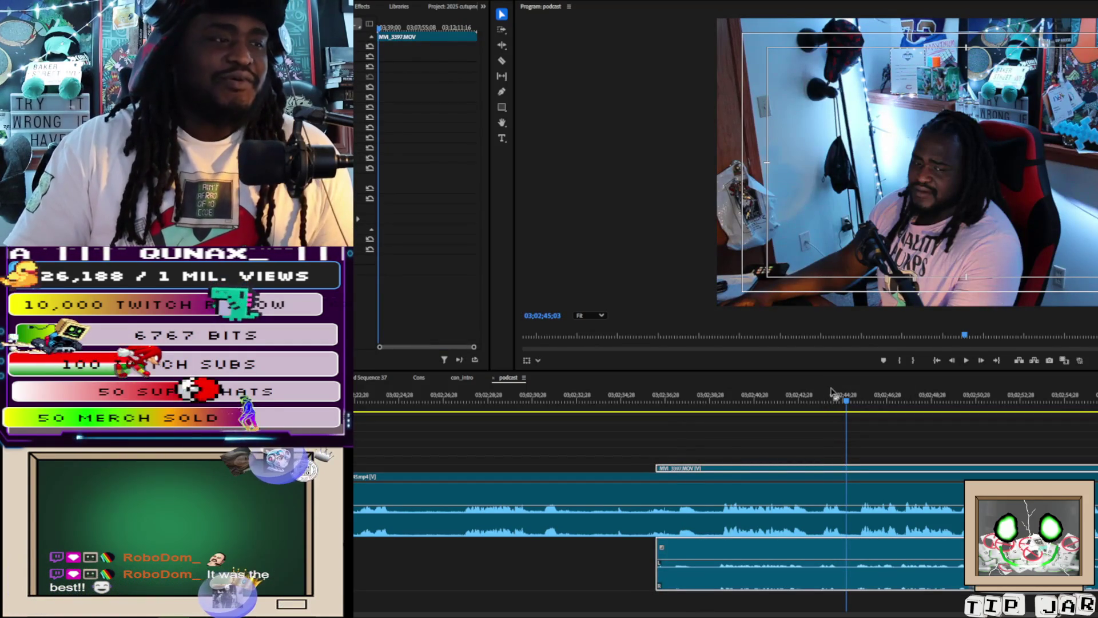
drag(832, 394, 825, 406)
key(equal)
key(equal)
key(equal)
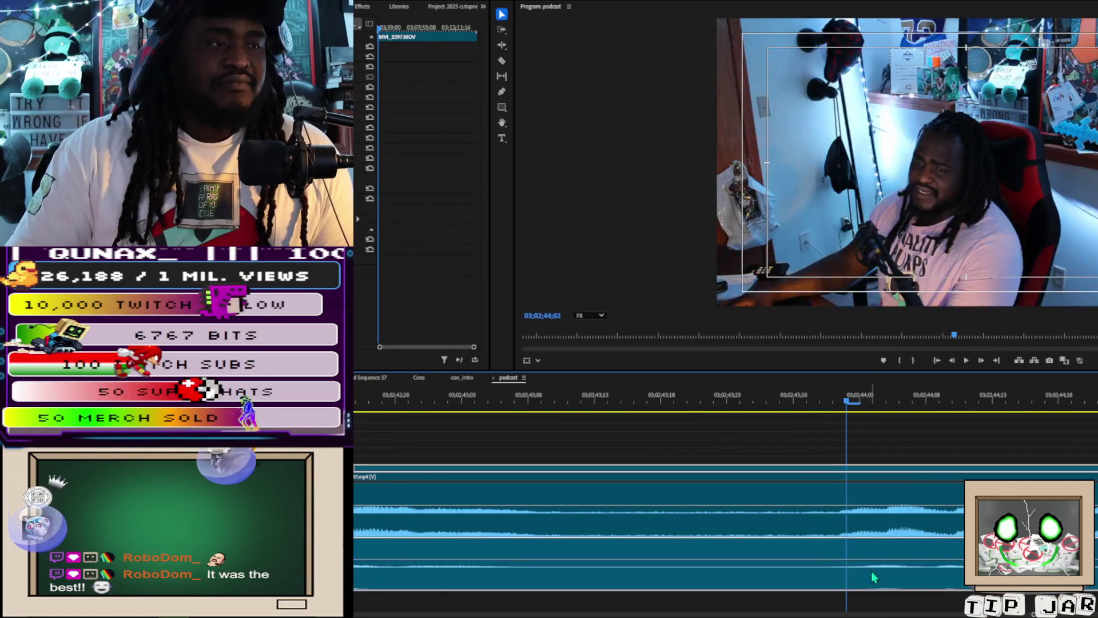
key(space)
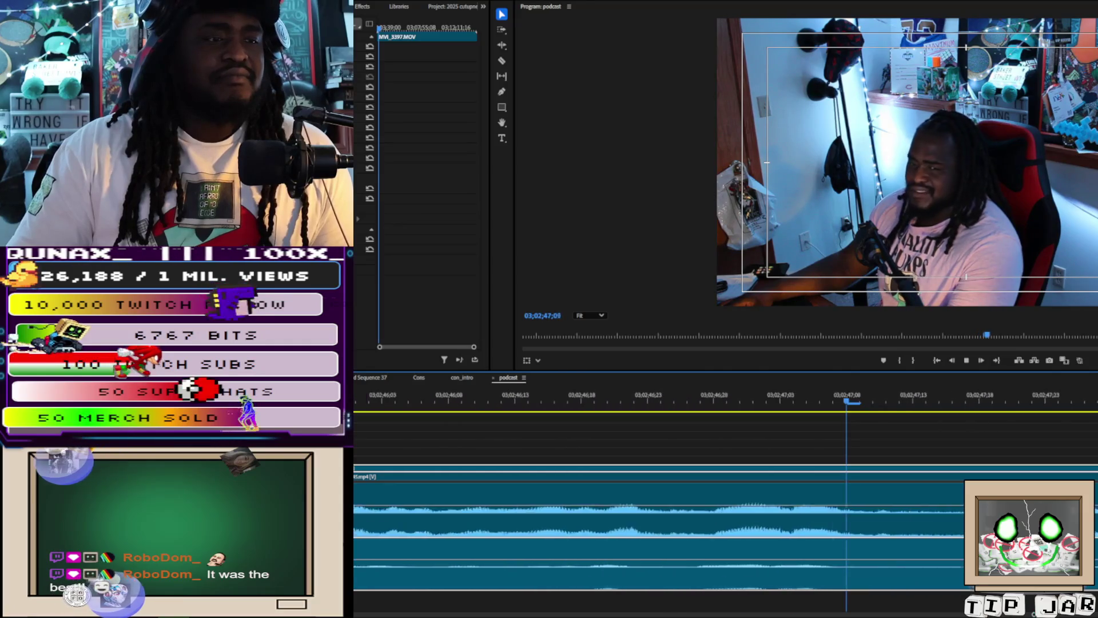
key(backslash)
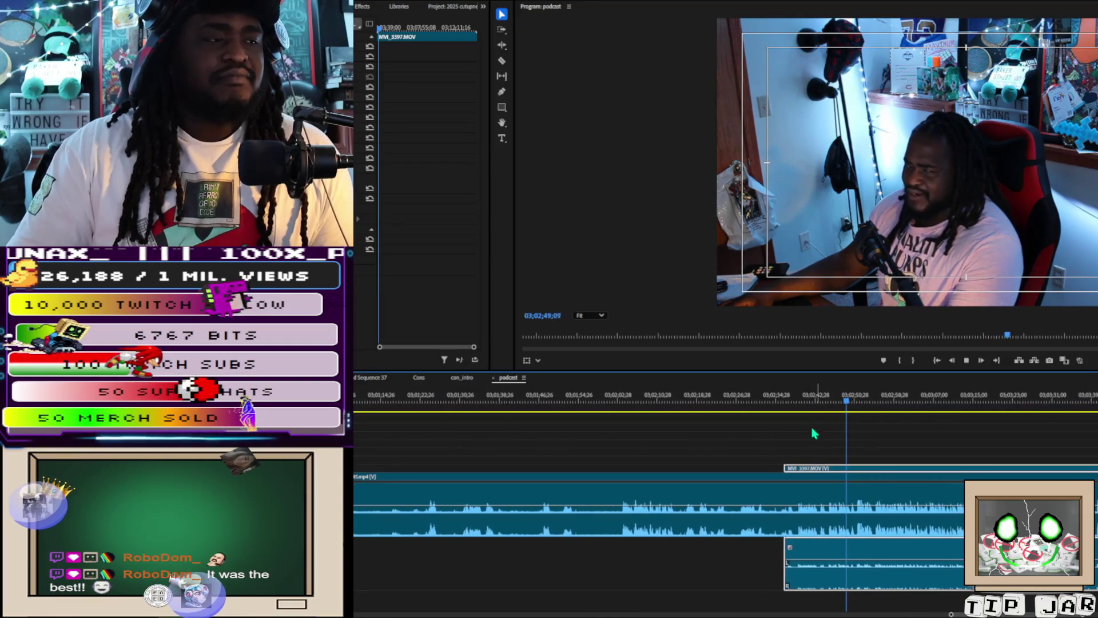
click(813, 390)
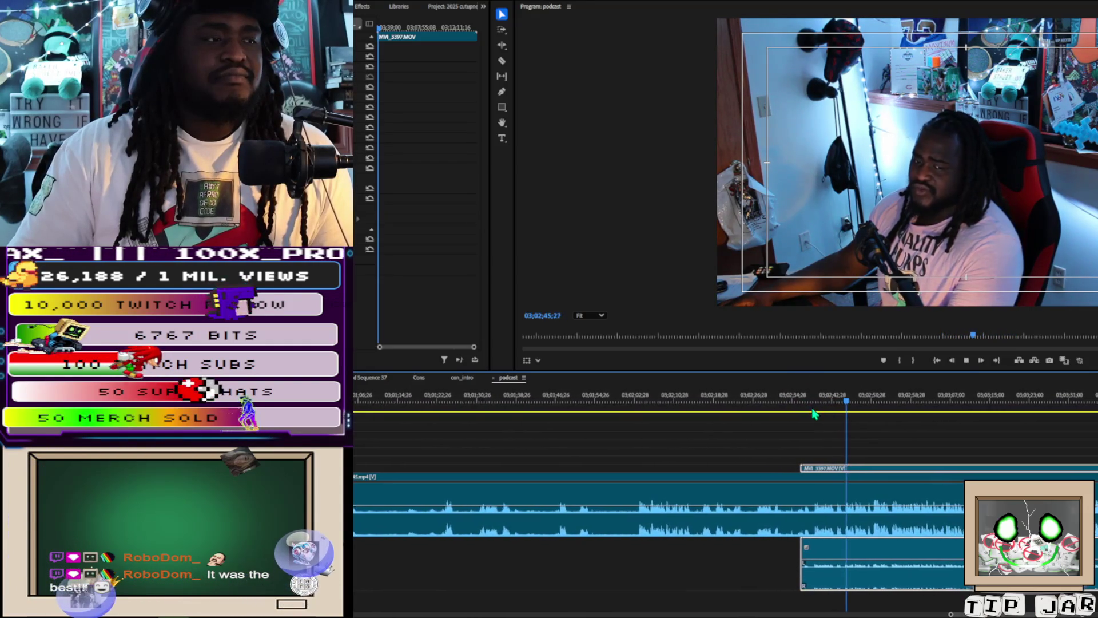
click(805, 402)
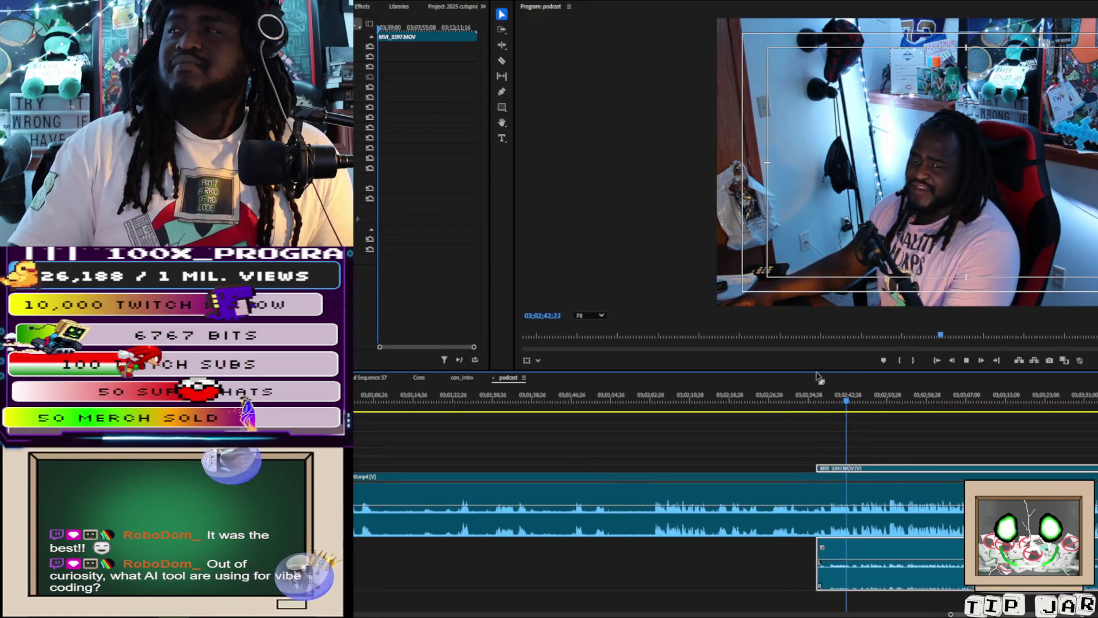
key(space)
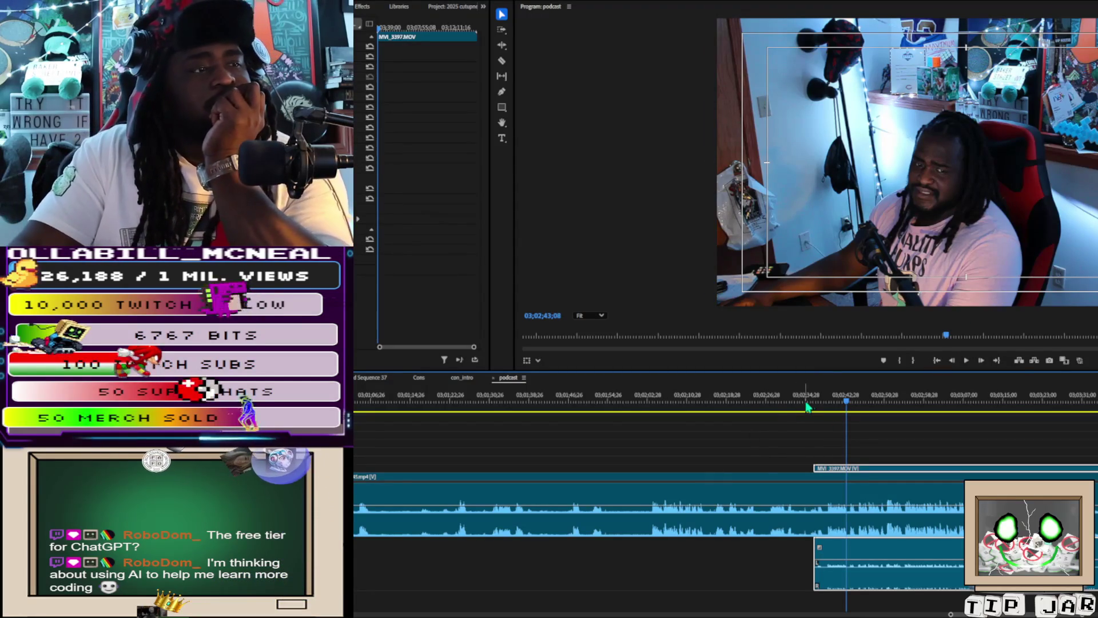
Razor-cut the tracks where the MVI_3397 camera clip begins
click(811, 401)
key(space)
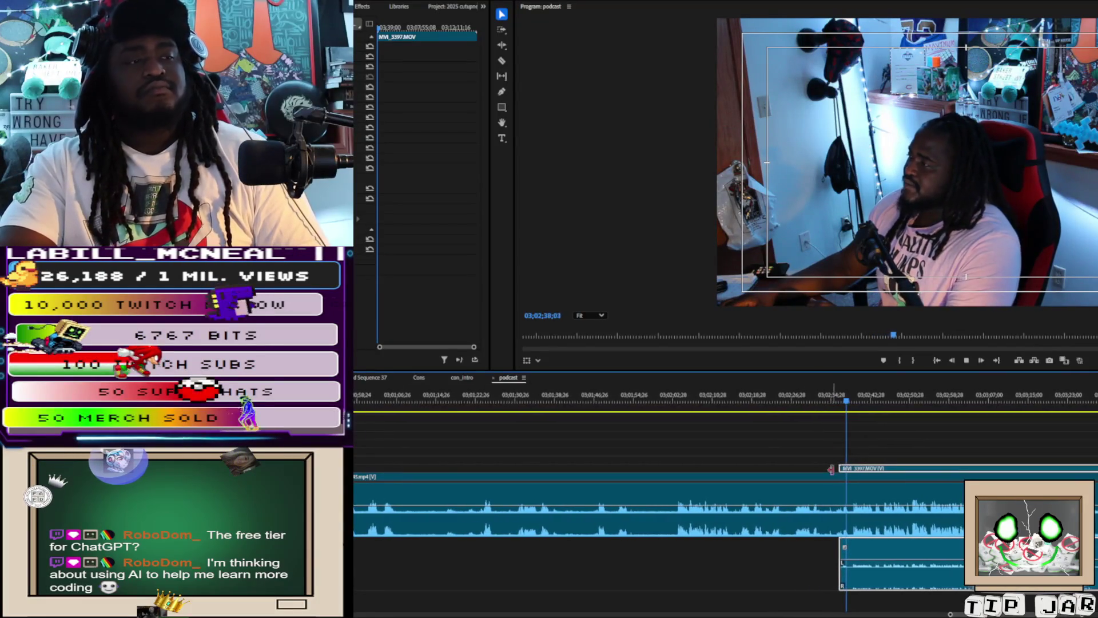
key(c)
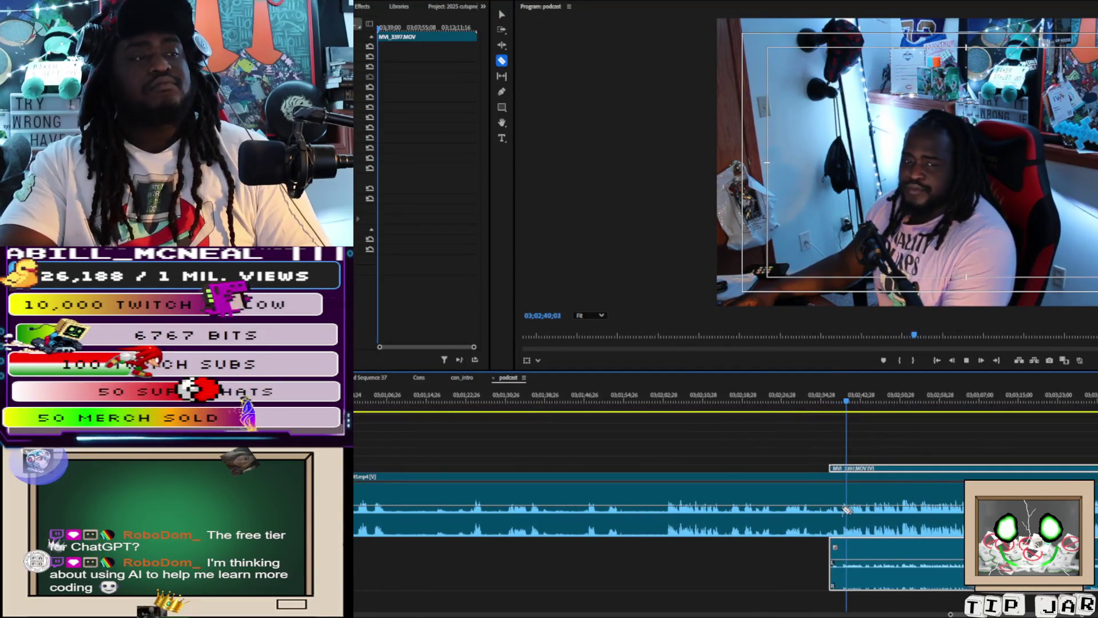
shift+click(836, 516)
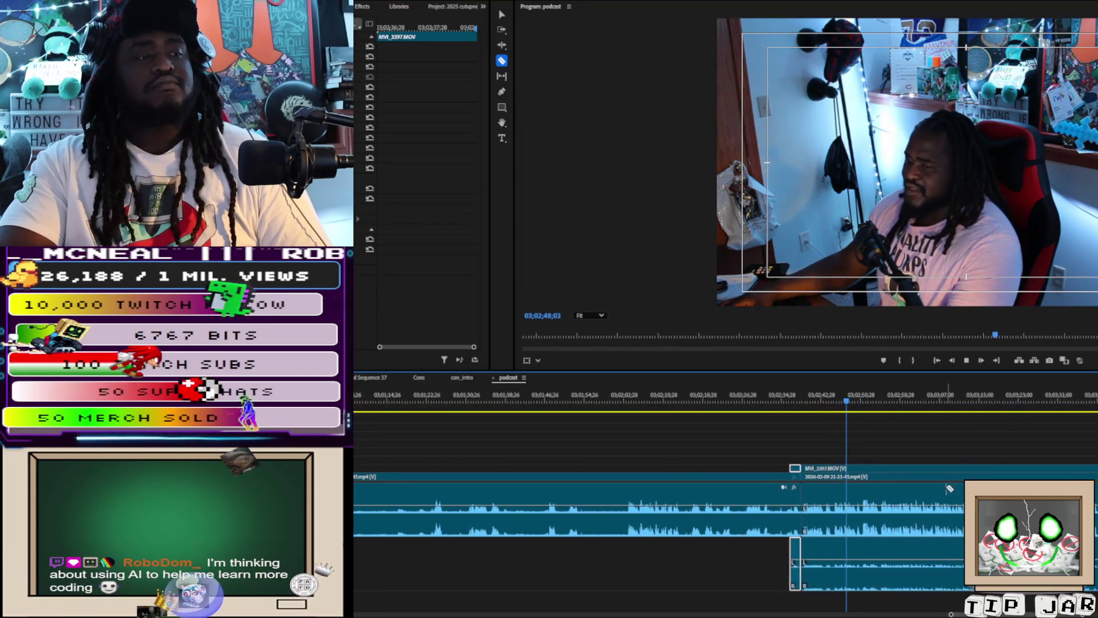
key(space)
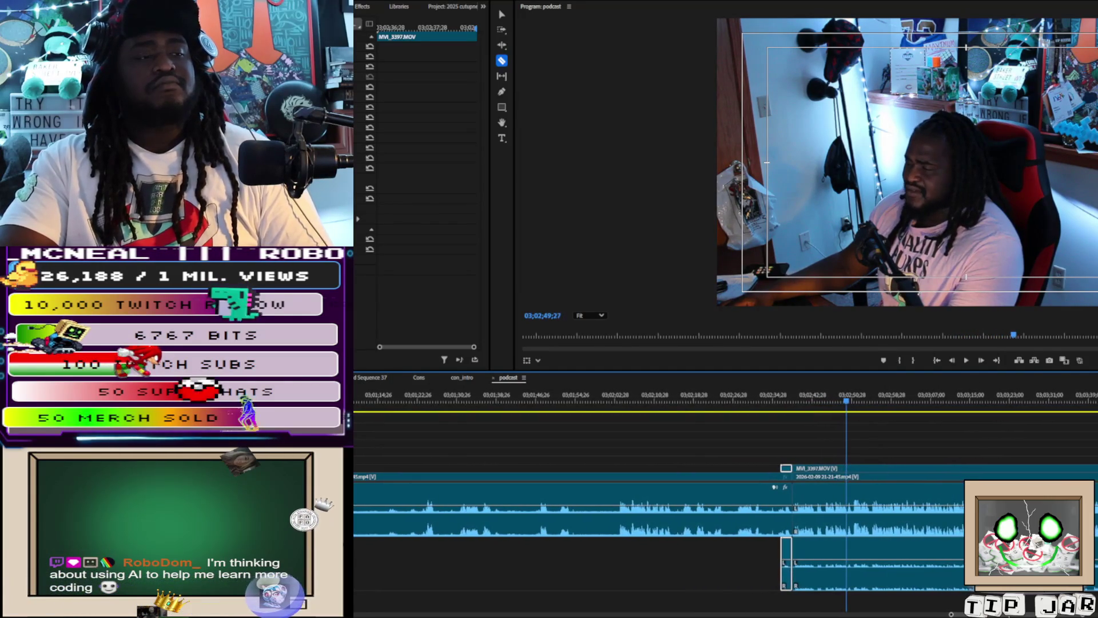
Zoom in and split the MVI_3397 clip about a second after 03;02;47;18
key(=)
key(=)
key(=)
key(=)
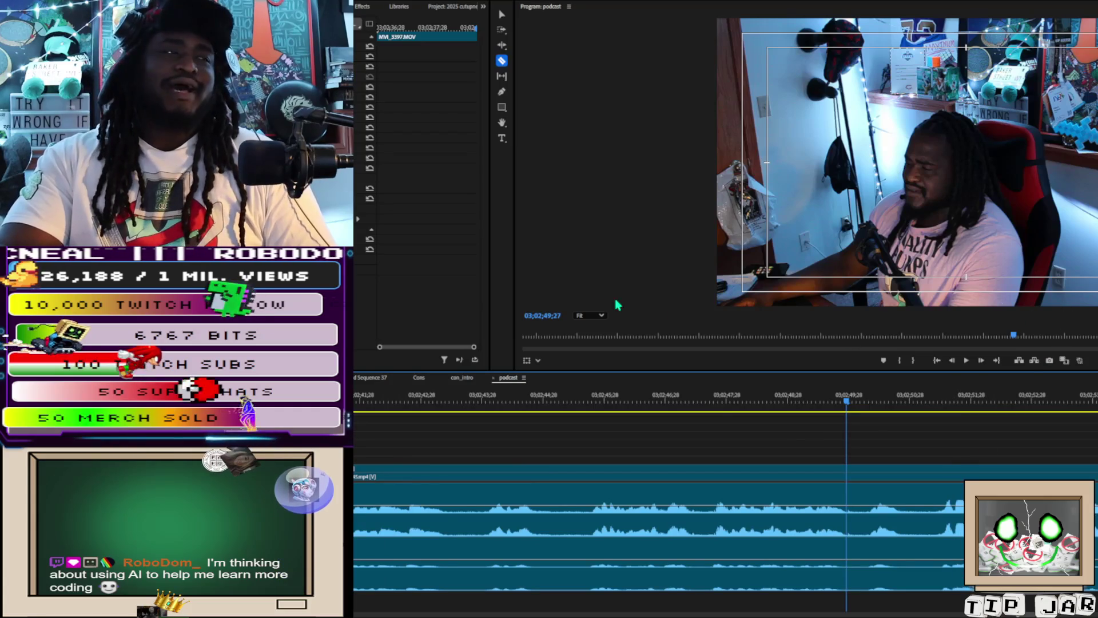
click(707, 407)
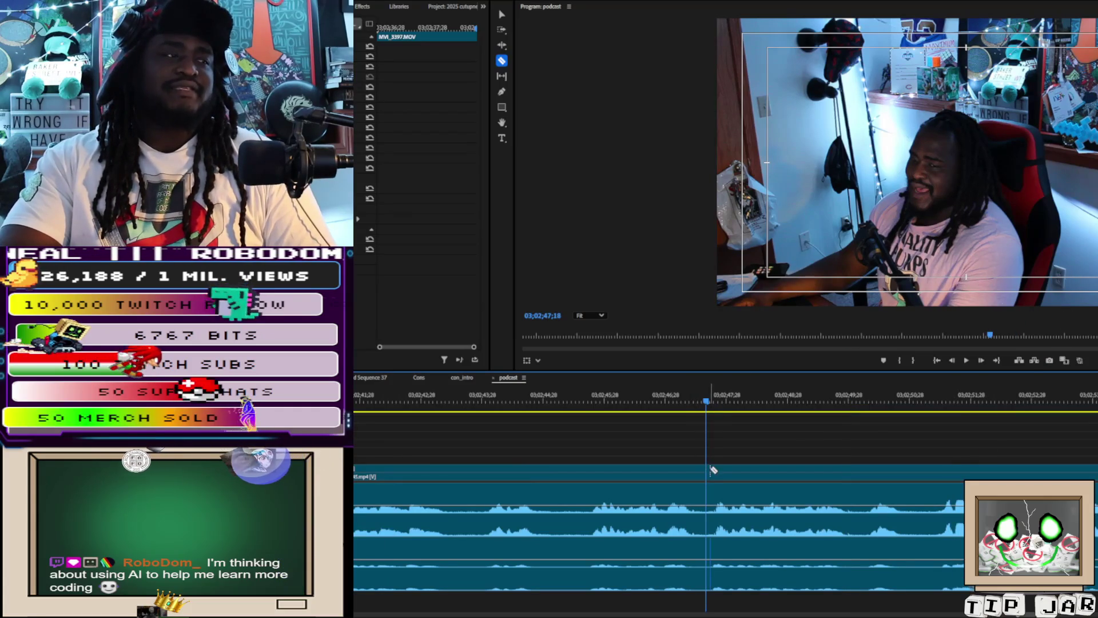
key(Down)
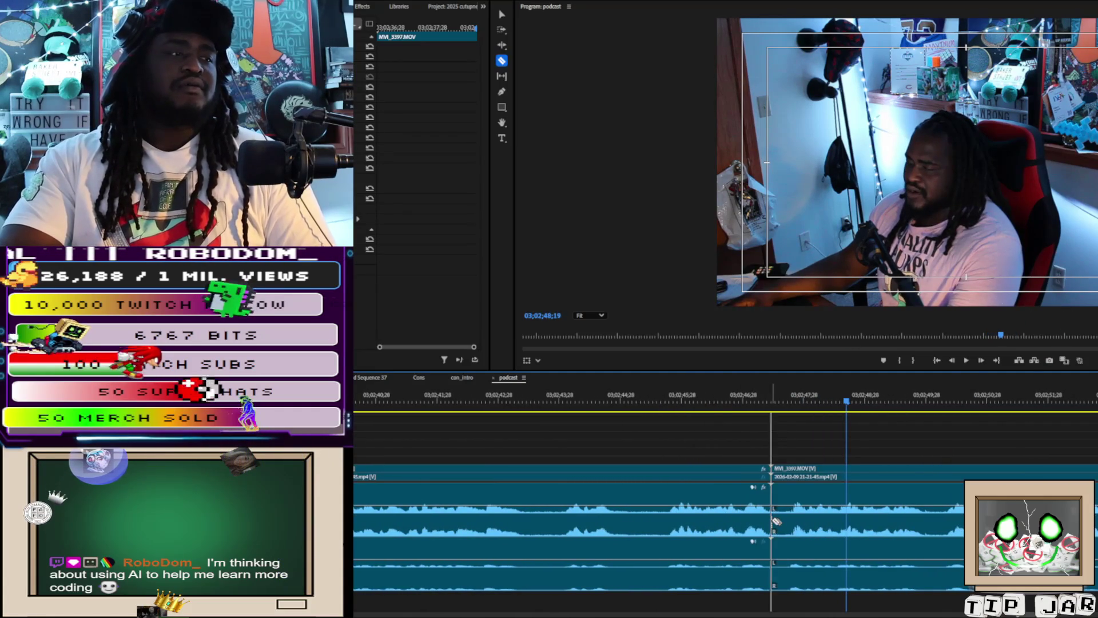
key(space)
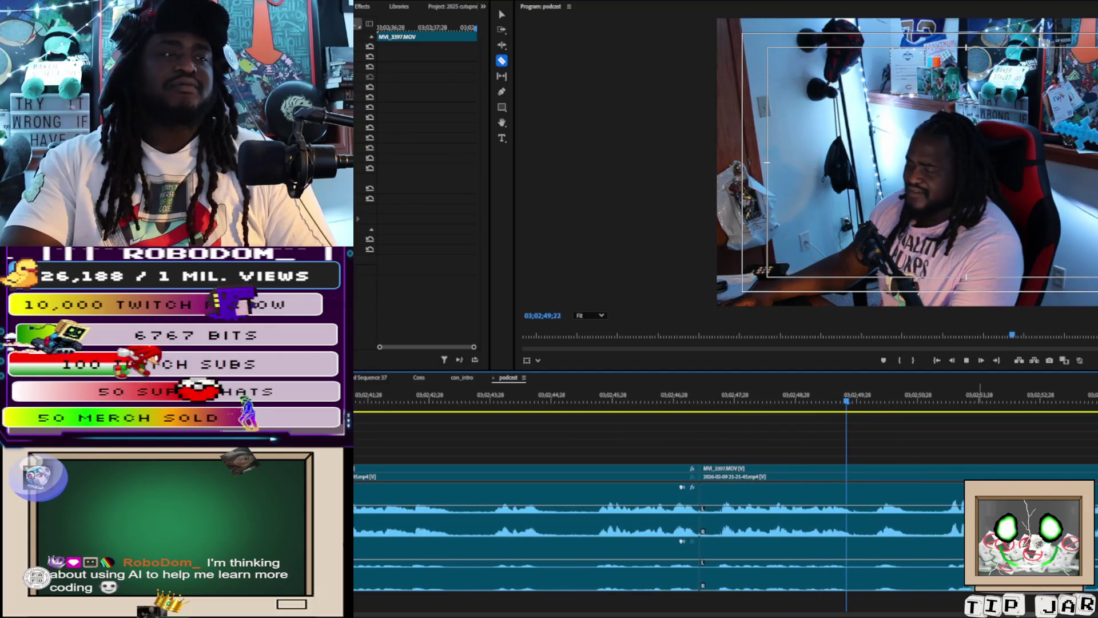
key(space)
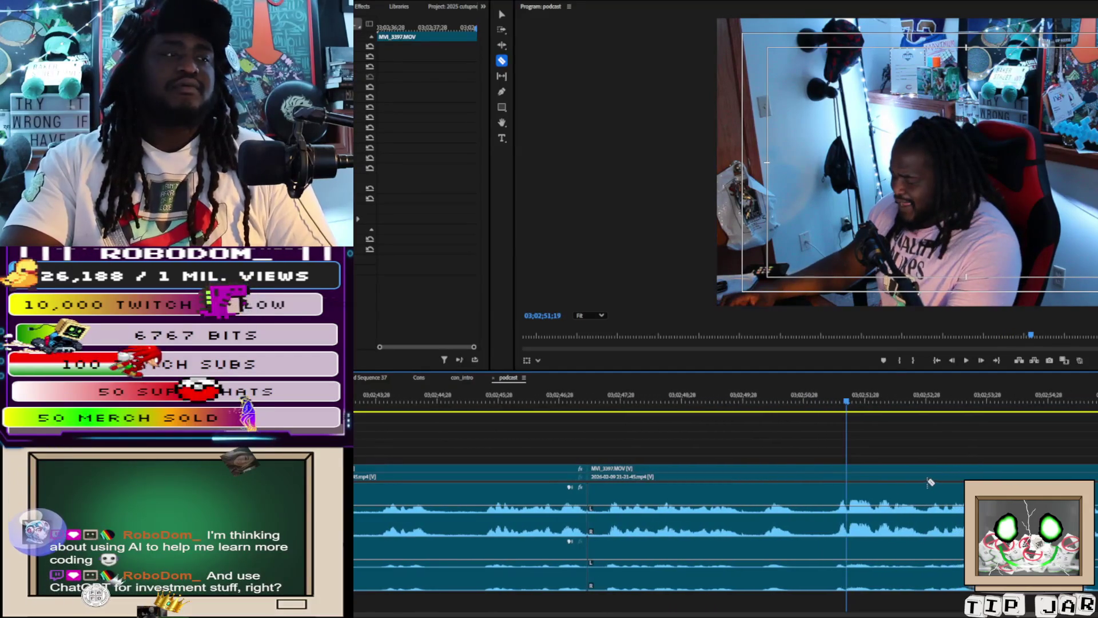
click(760, 521)
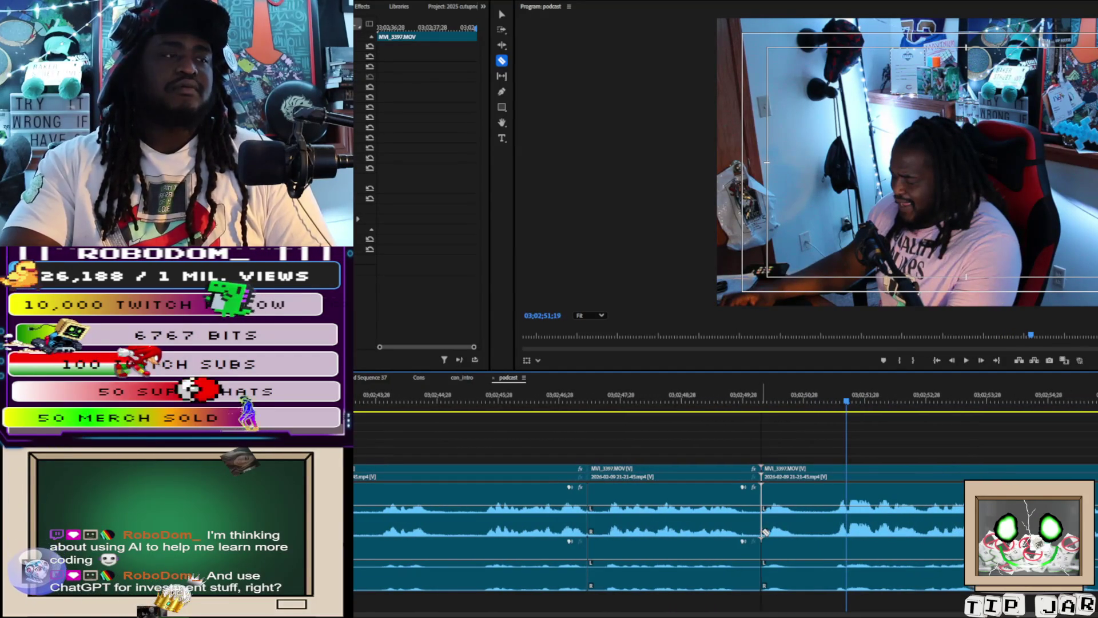
Delete the section before the new cut and close the resulting gap
key(v)
click(715, 552)
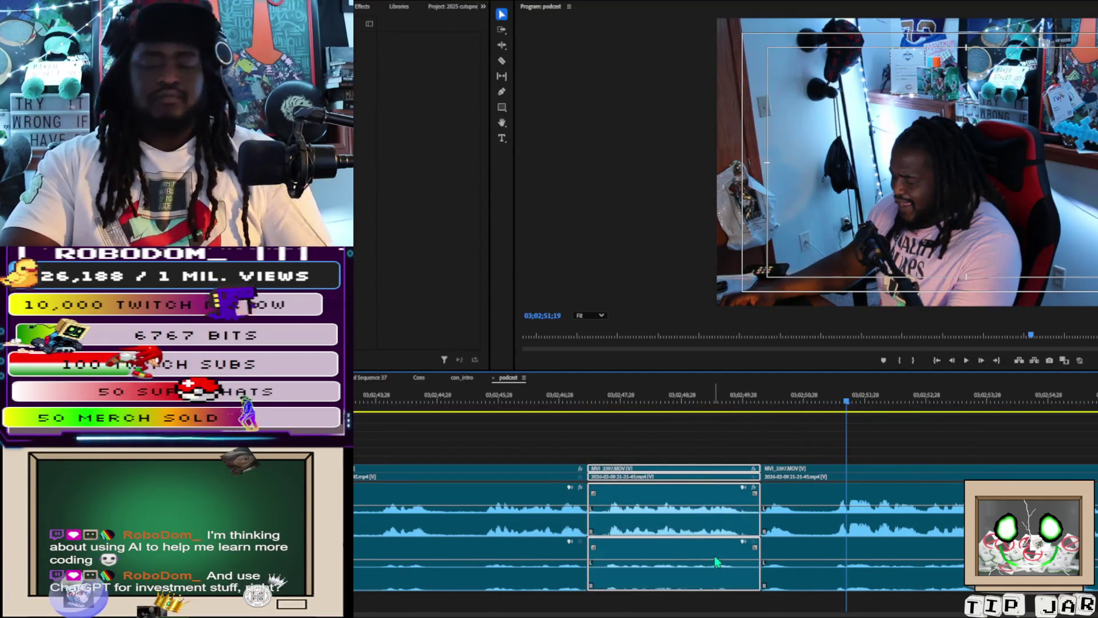
key(Delete)
click(711, 553)
key(Delete)
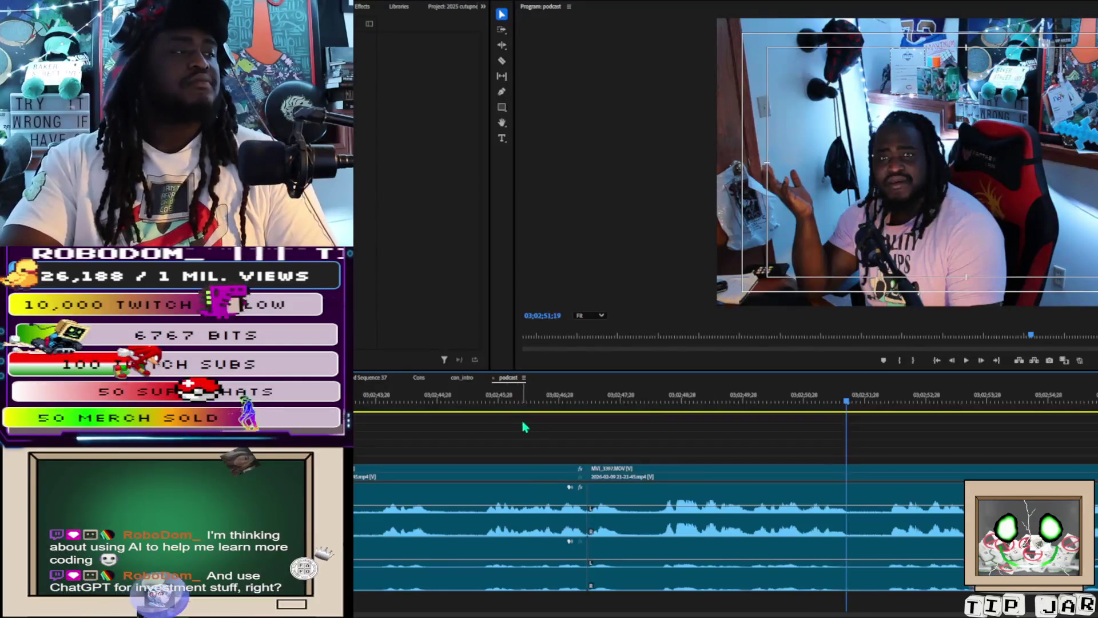
Play back the edit from just before it to review the join
click(530, 405)
key(space)
scroll(529, 409, up, 3)
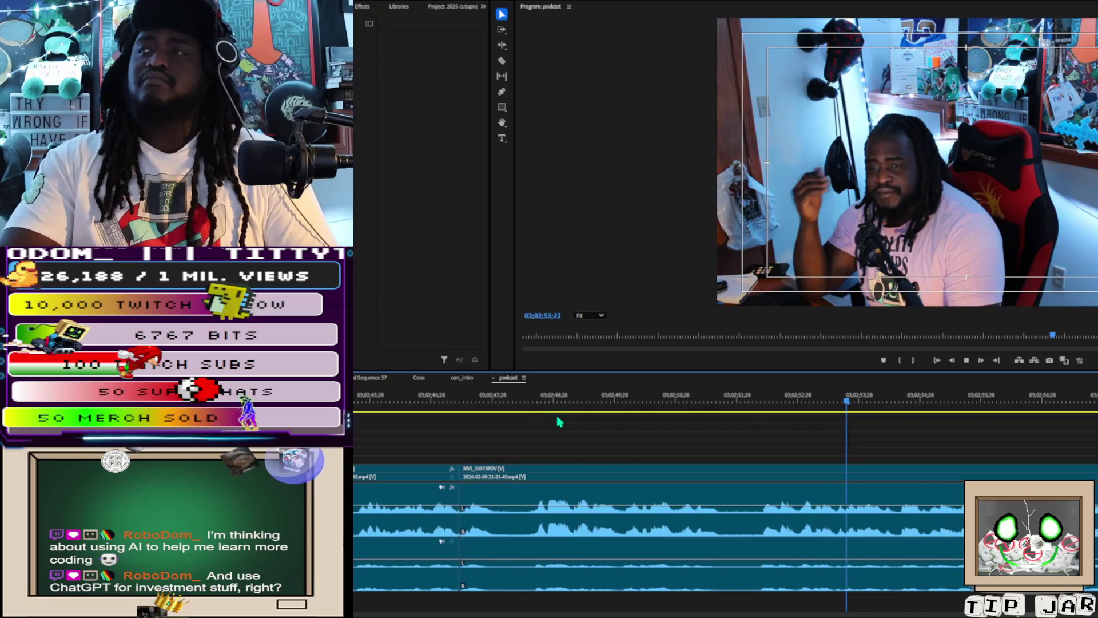
key(space)
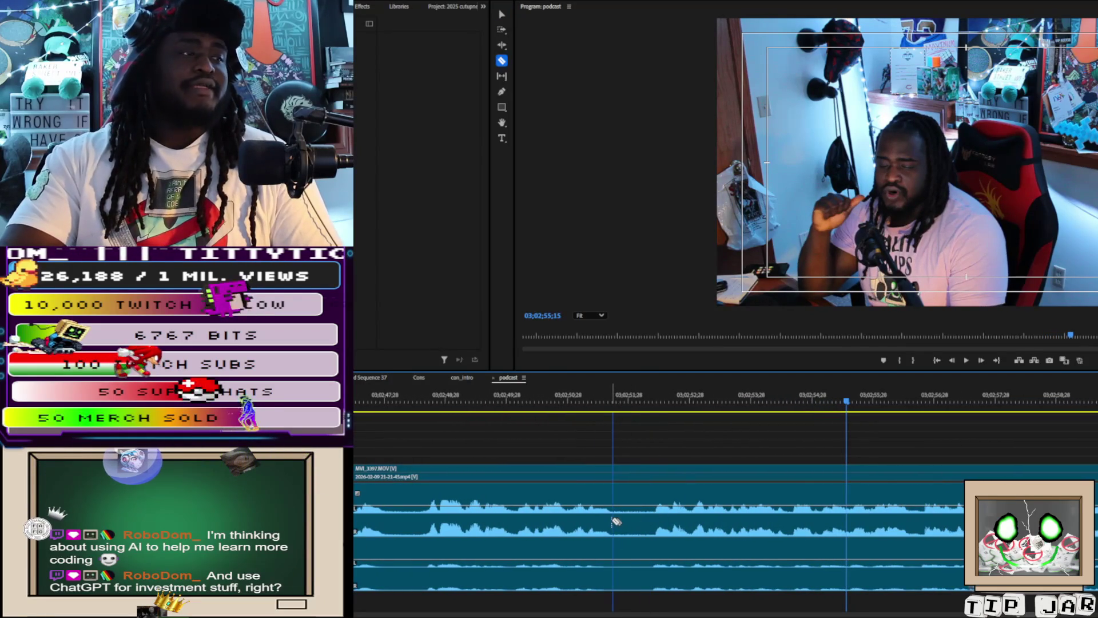
Cut out the short unwanted piece between two razor cuts and close the gap
click(613, 522)
click(656, 523)
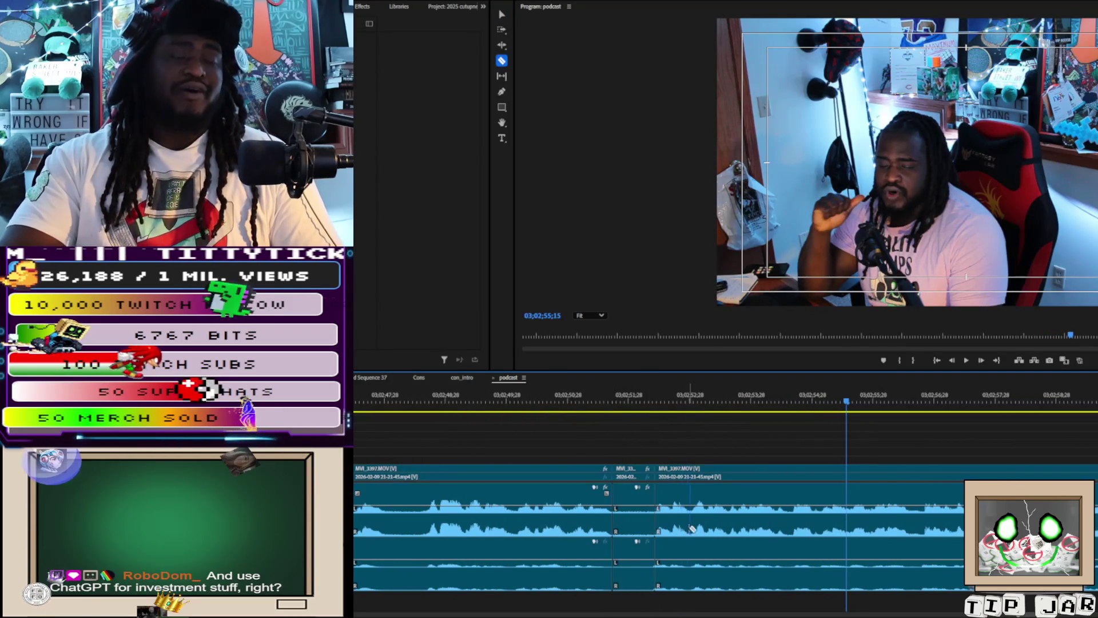
key(v)
click(635, 583)
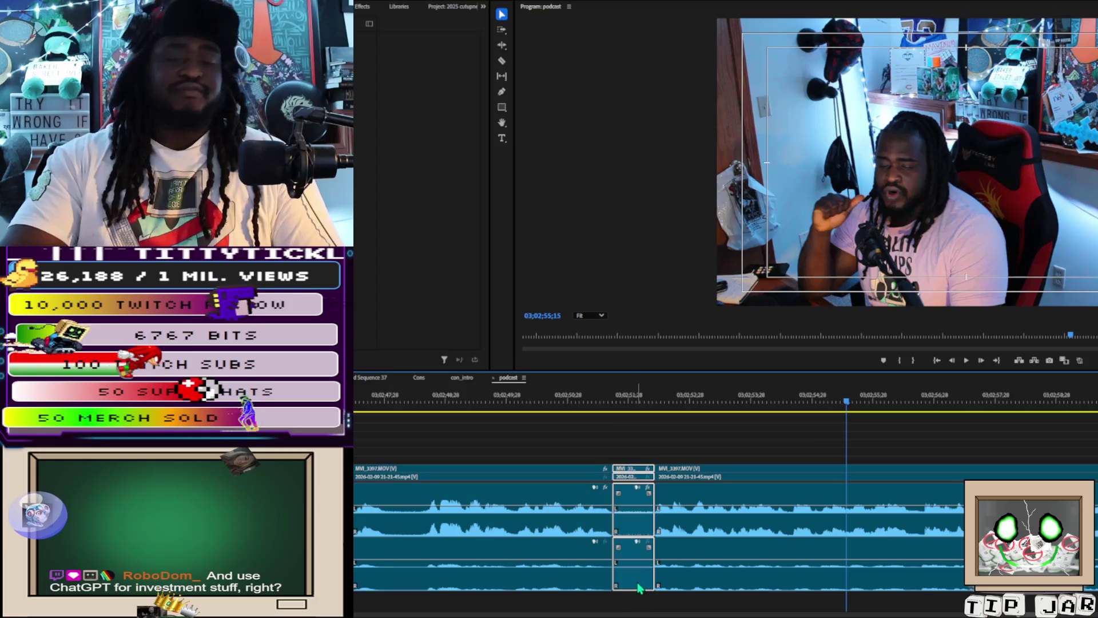
key(Delete)
click(644, 583)
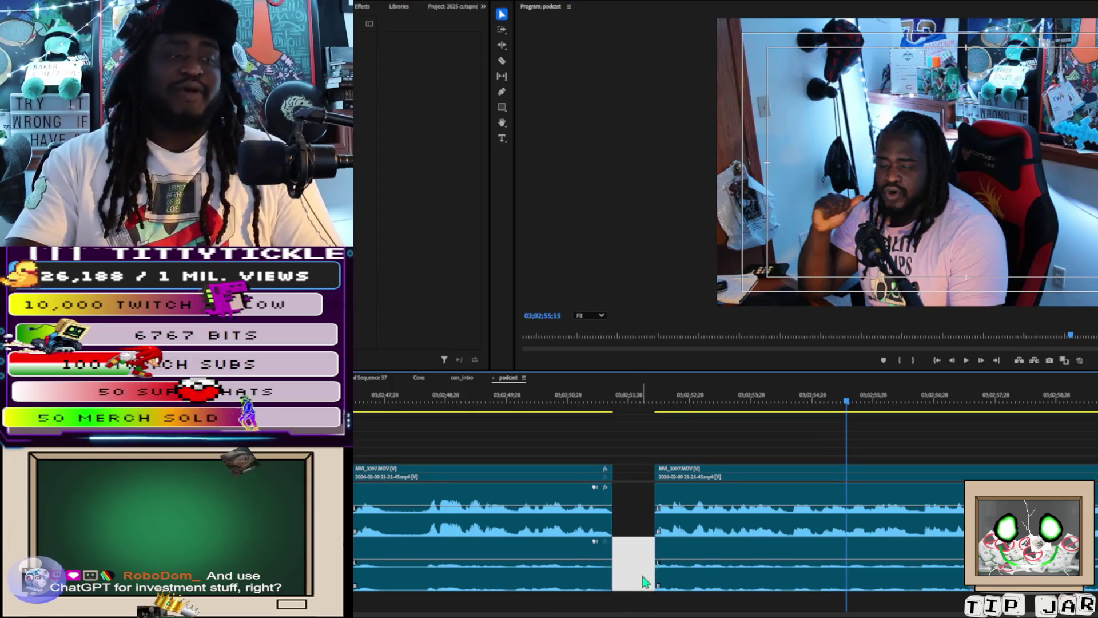
key(Delete)
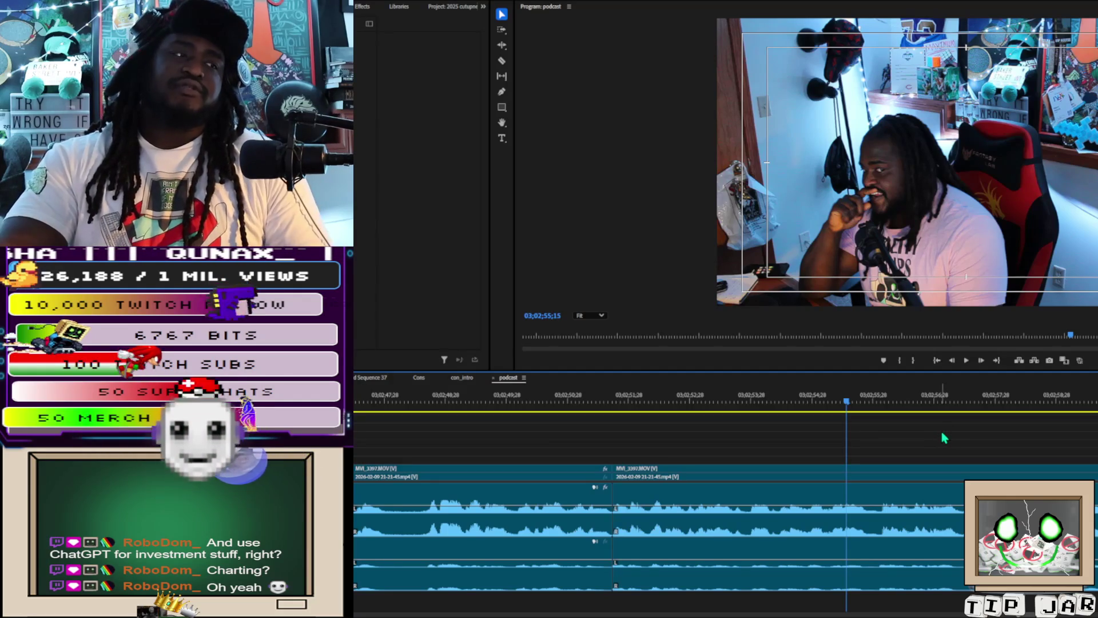
Play the sequence from the join to about 03;03;34, switching among Razor and Ripple Edit tools
key(space)
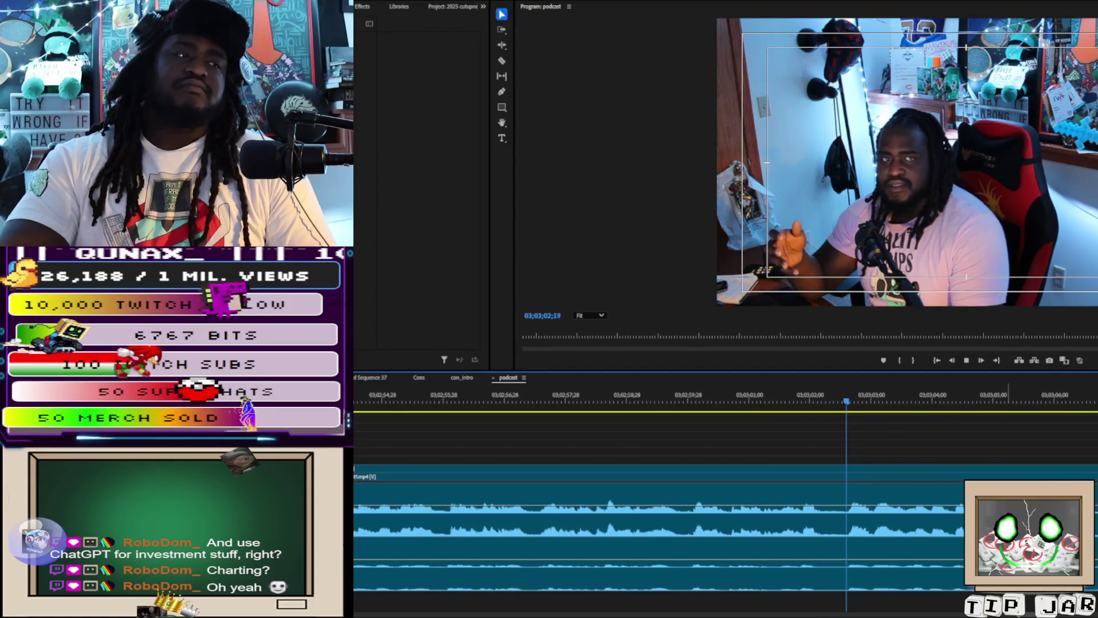
key(c)
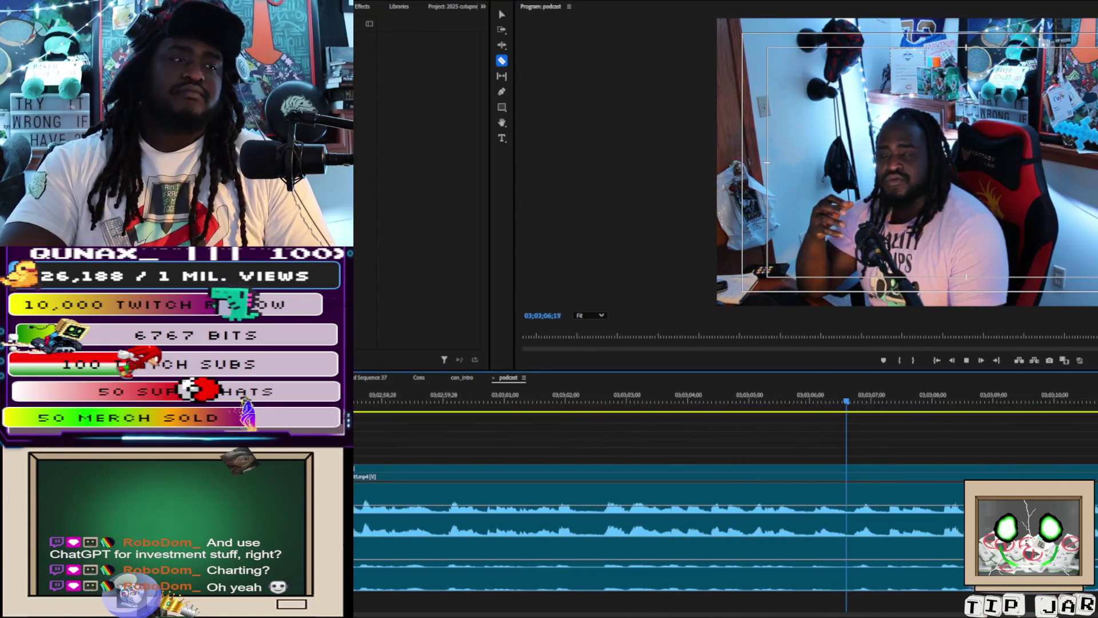
key(minus)
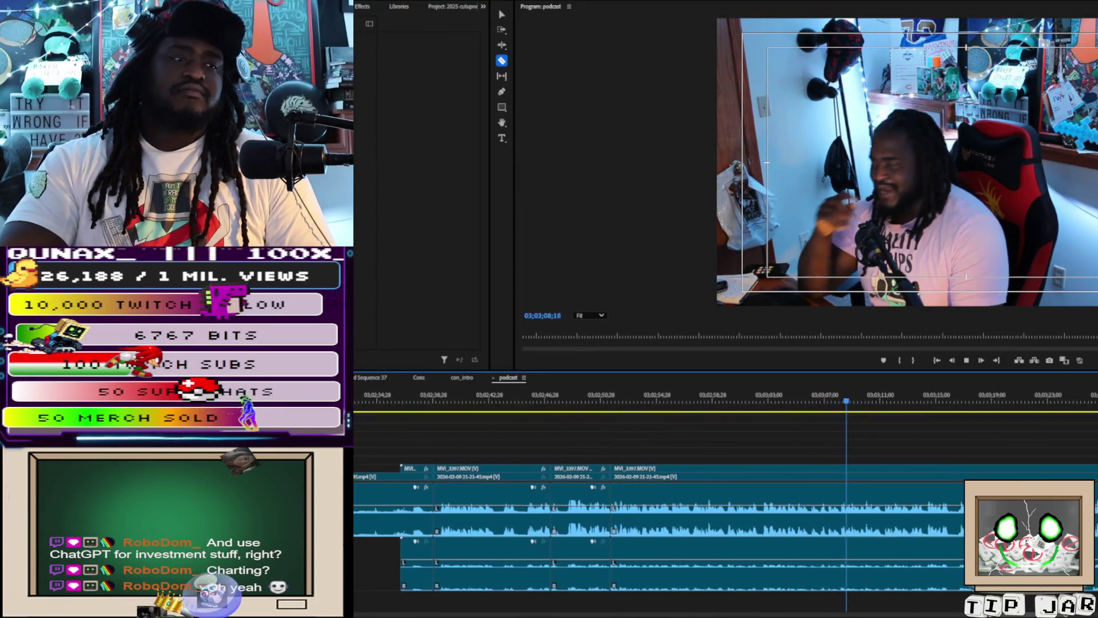
key(space)
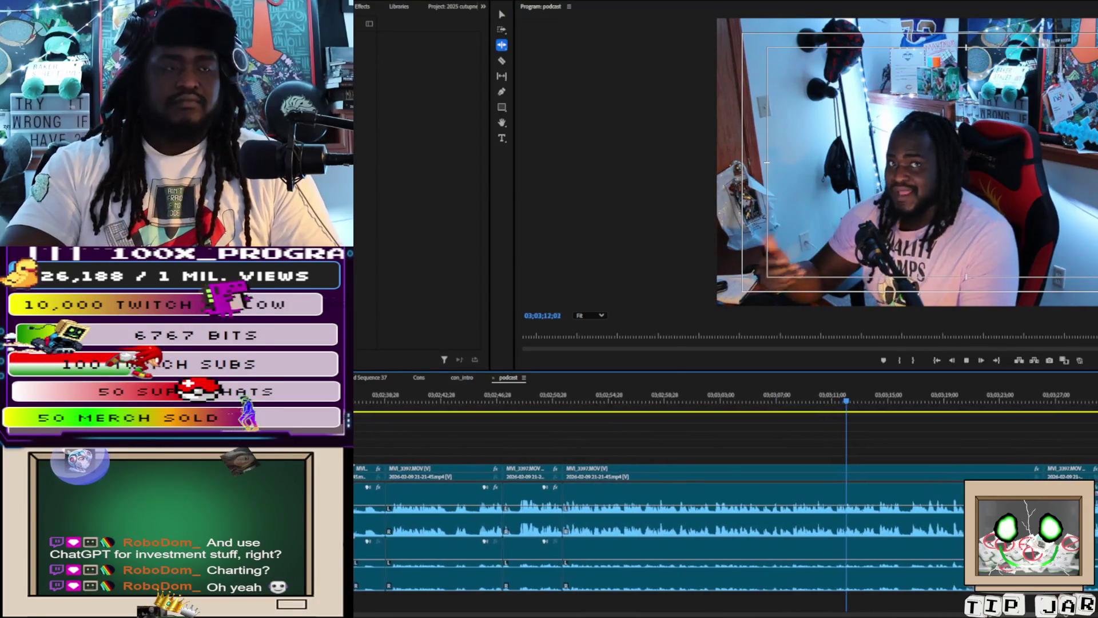
key(b)
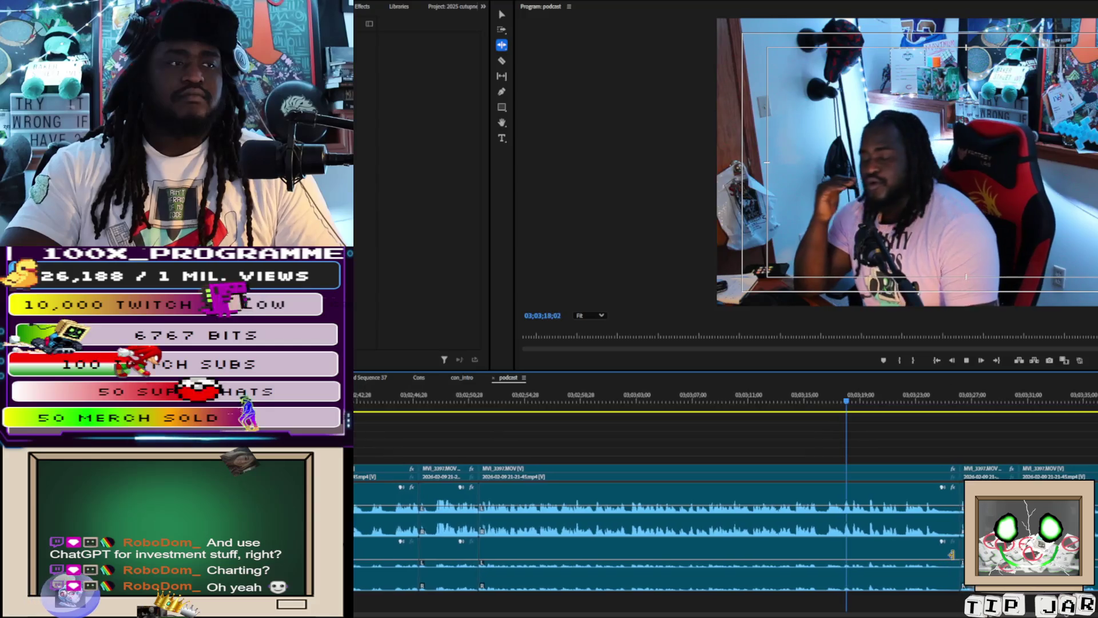
key(c)
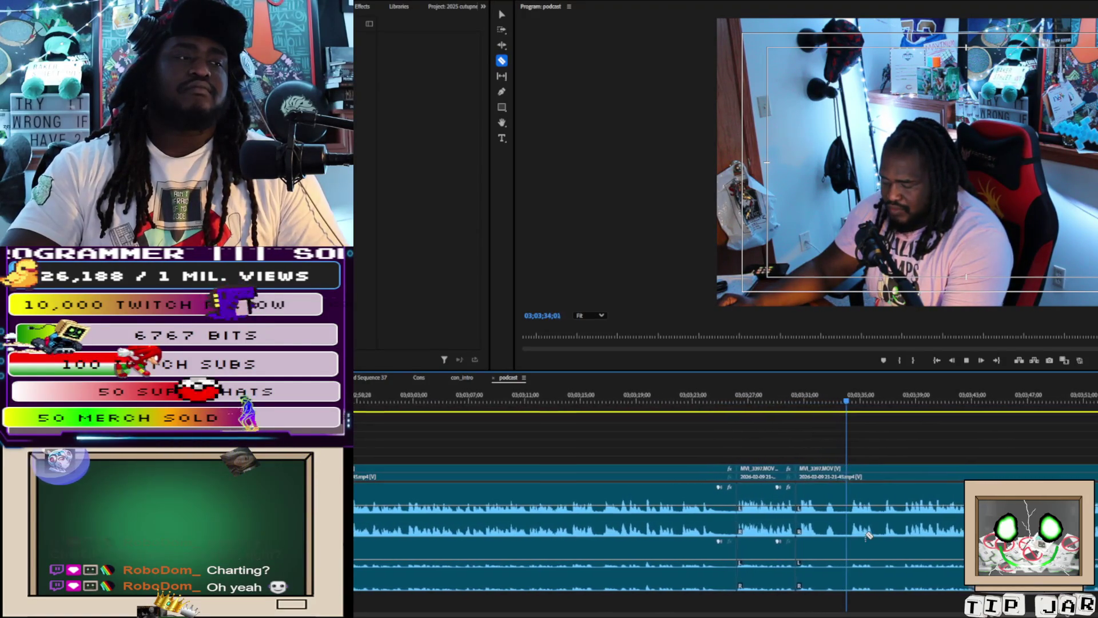
Split MVI_3397.MOV after the unwanted stretch, ripple-delete that piece, and replay the new join
key(space)
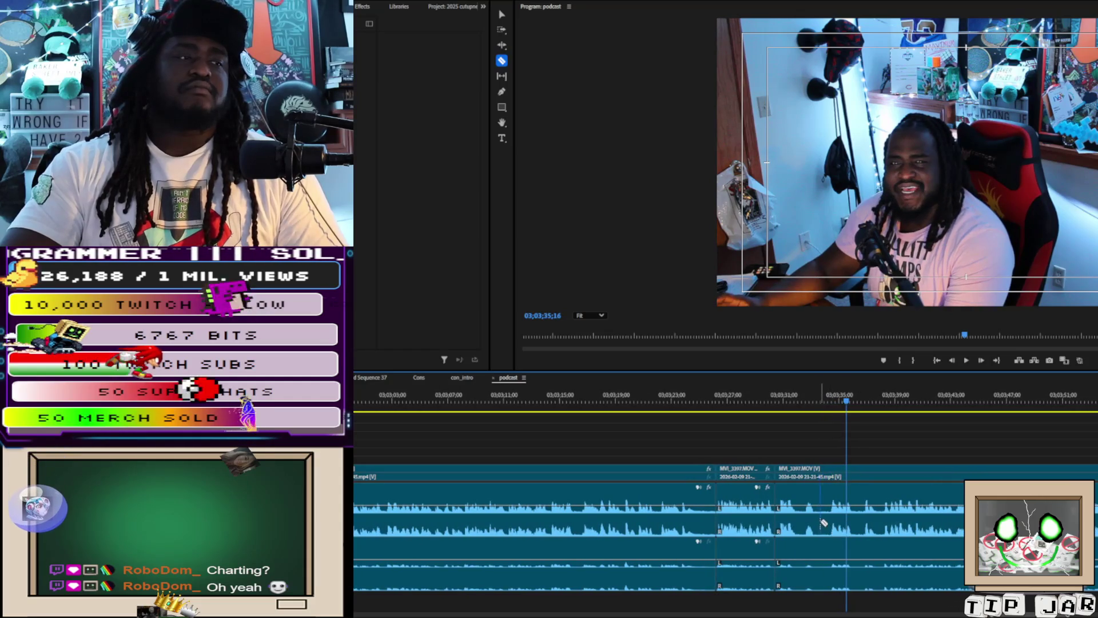
click(831, 525)
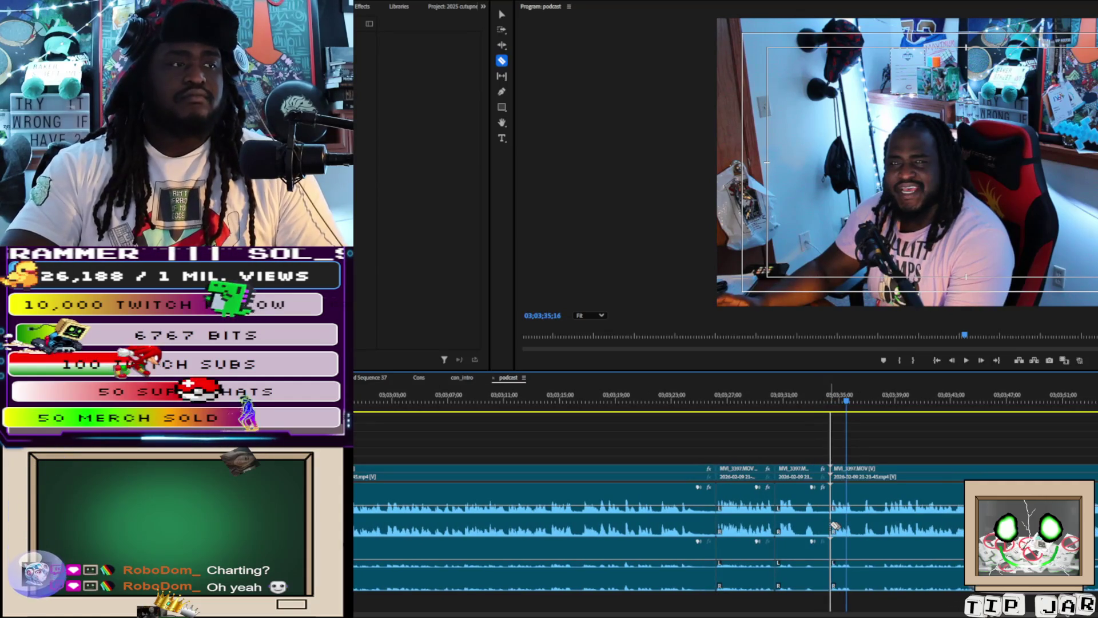
key(v)
click(807, 568)
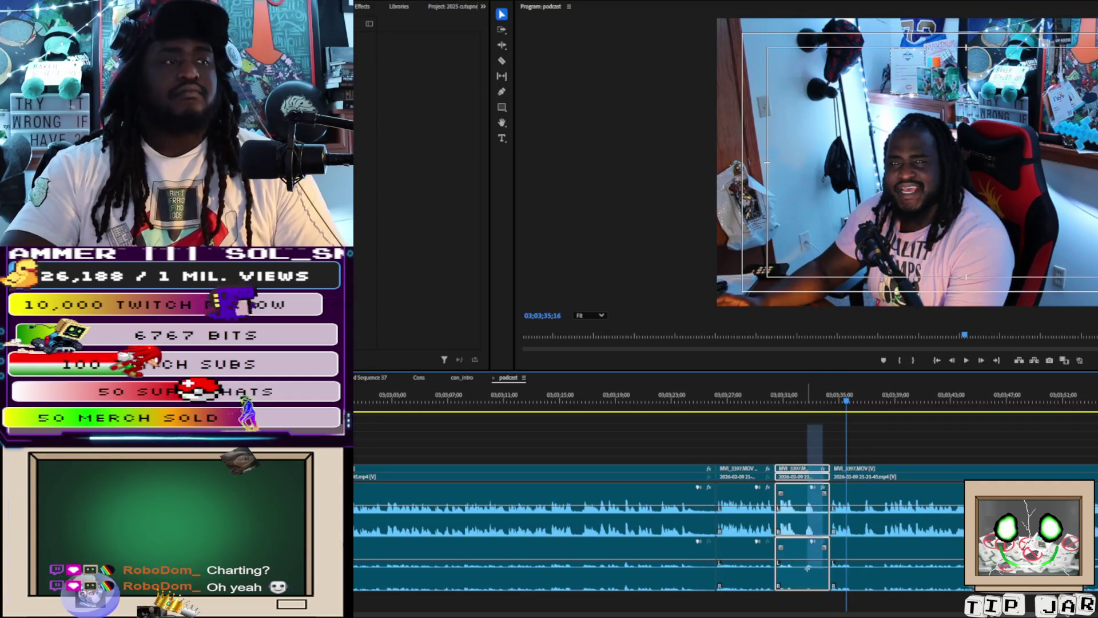
key(shift+Delete)
key(space)
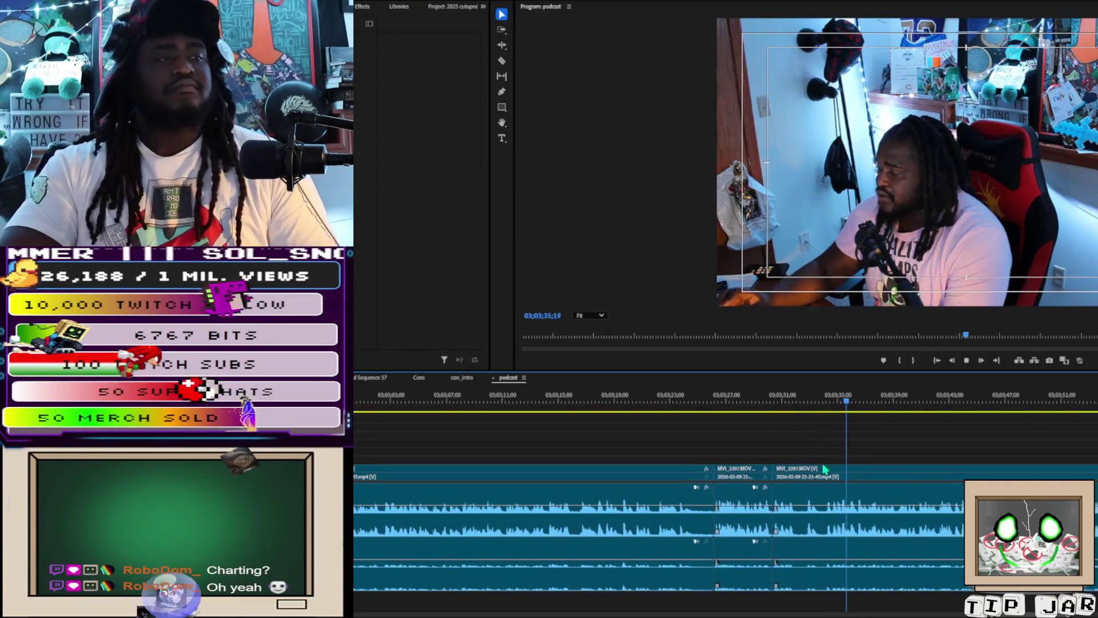
click(733, 394)
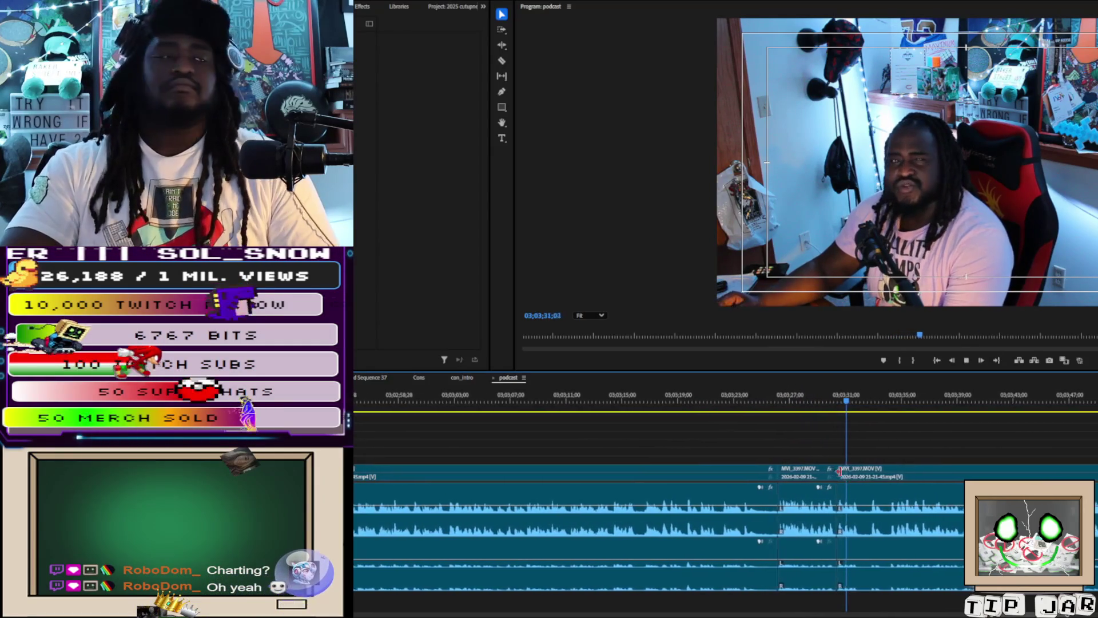
key(space)
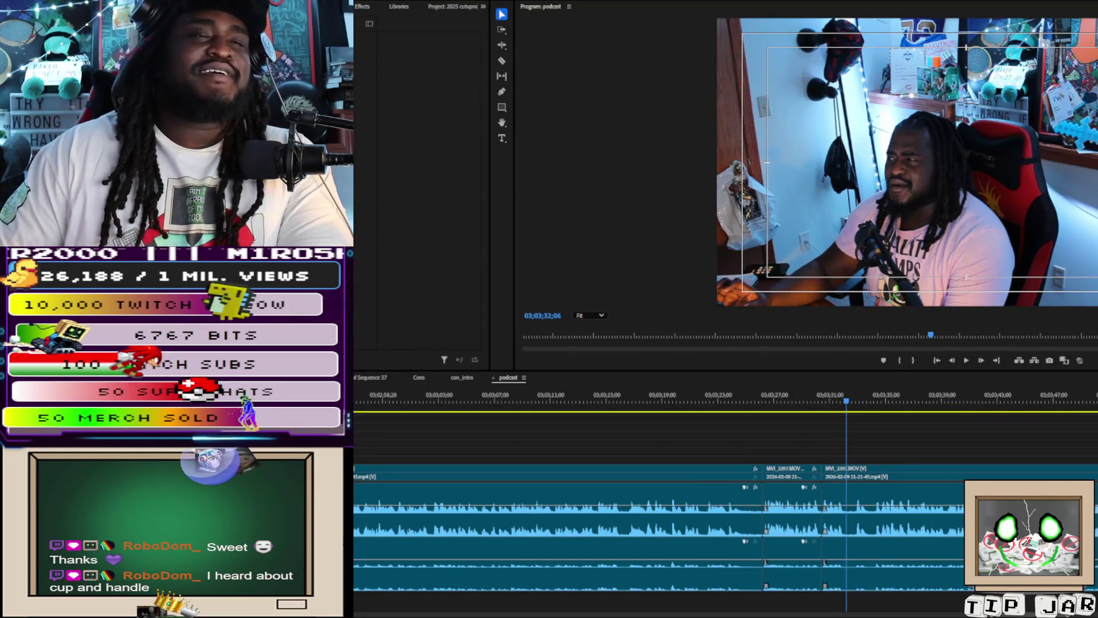
click(921, 343)
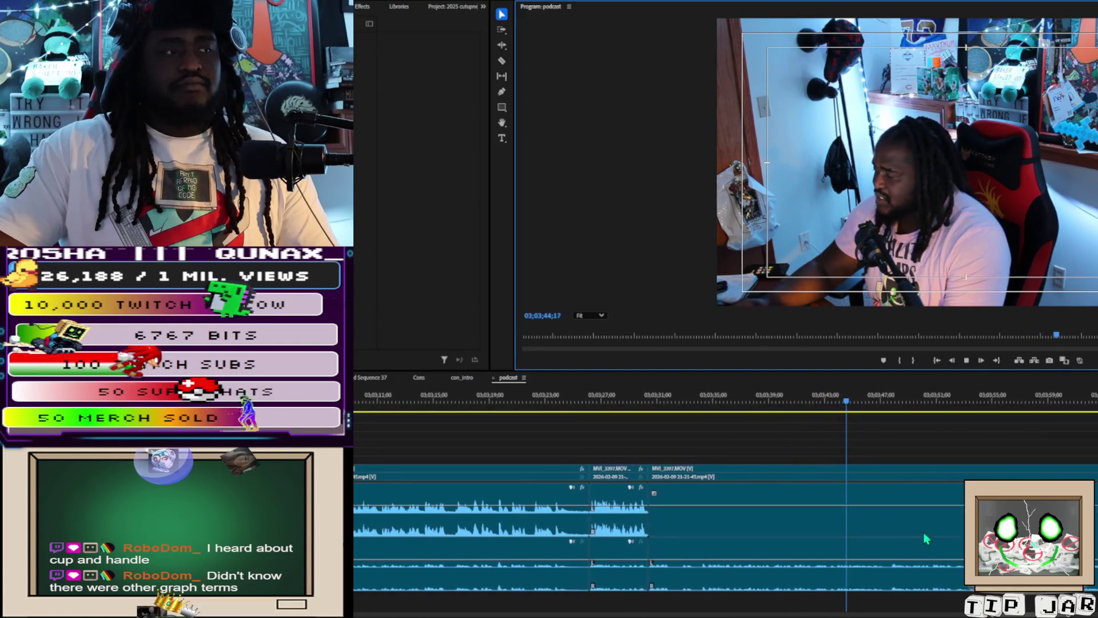
key(c)
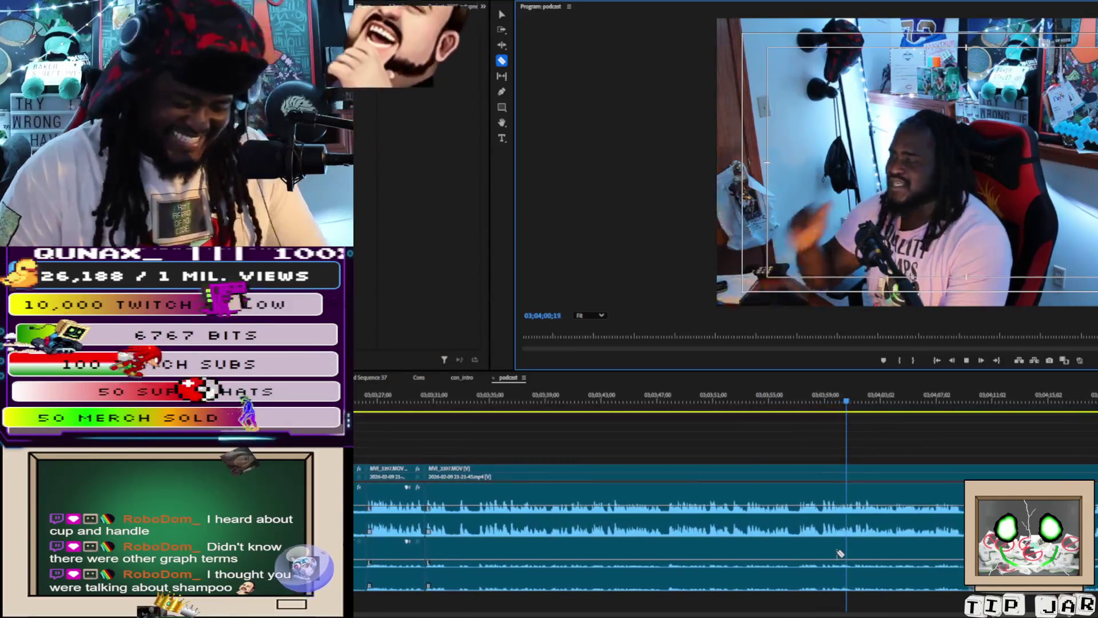
key(space)
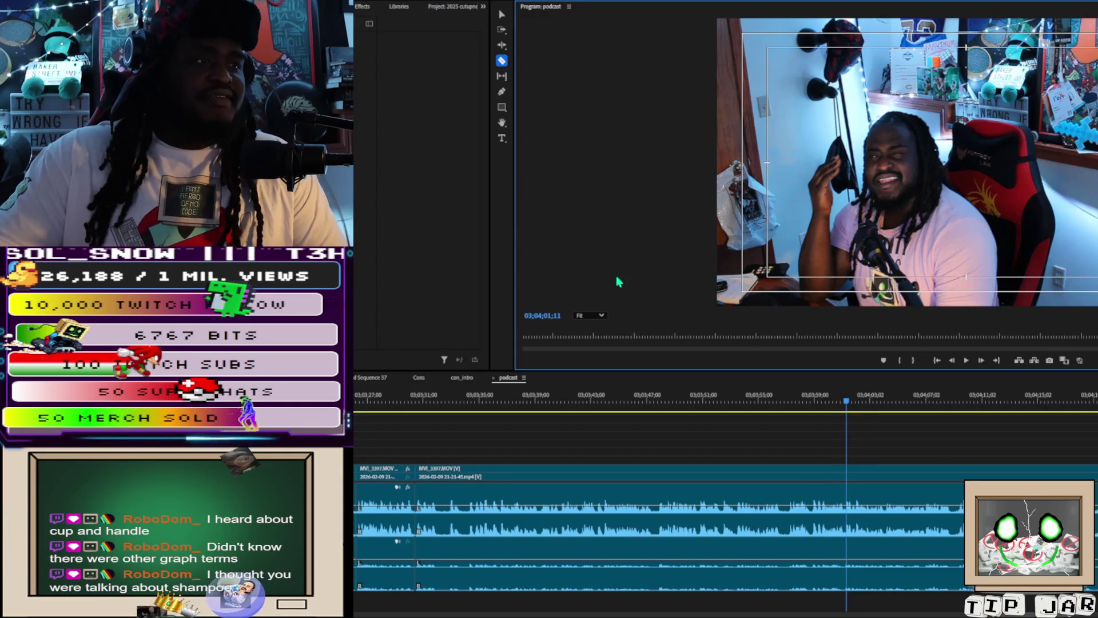
key(space)
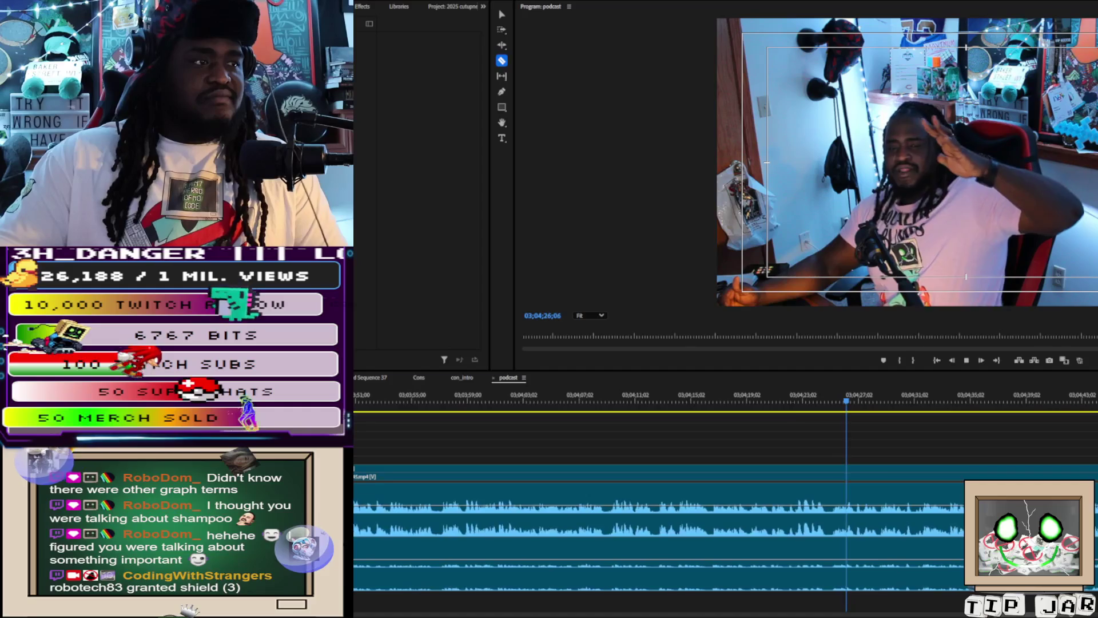
Cut the linked camera video and stream audio at 03;04;22;18
click(796, 402)
key(space)
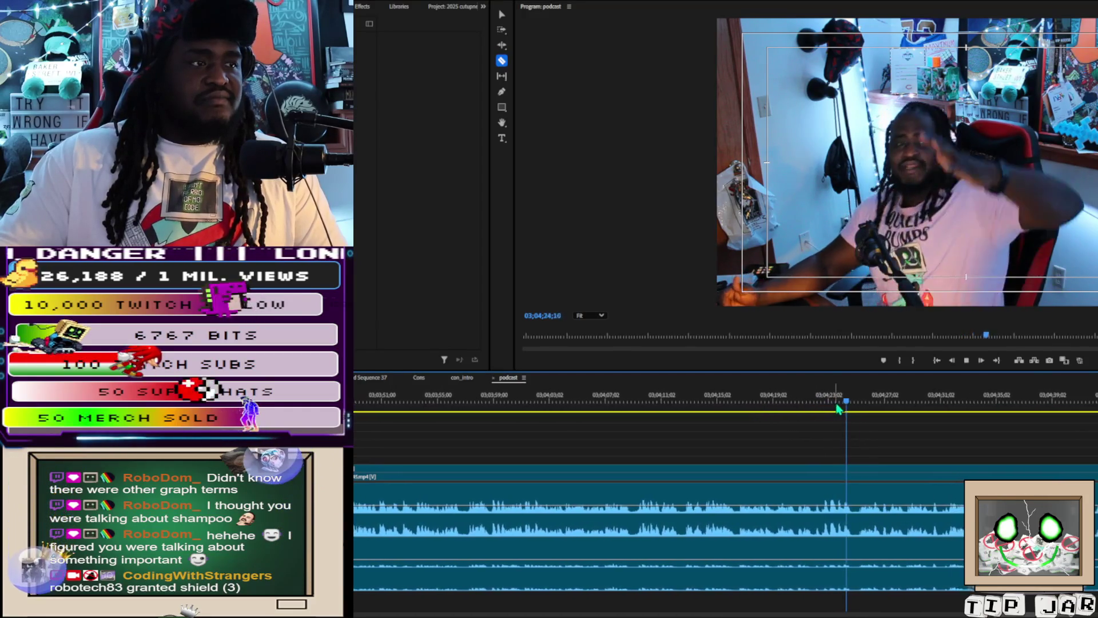
click(829, 403)
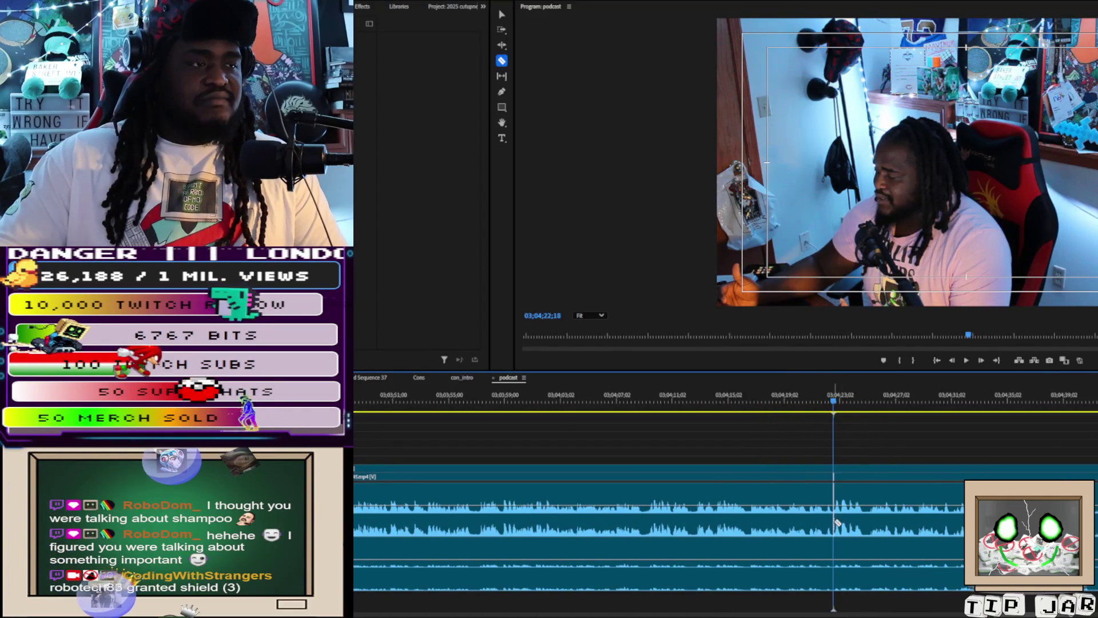
click(837, 502)
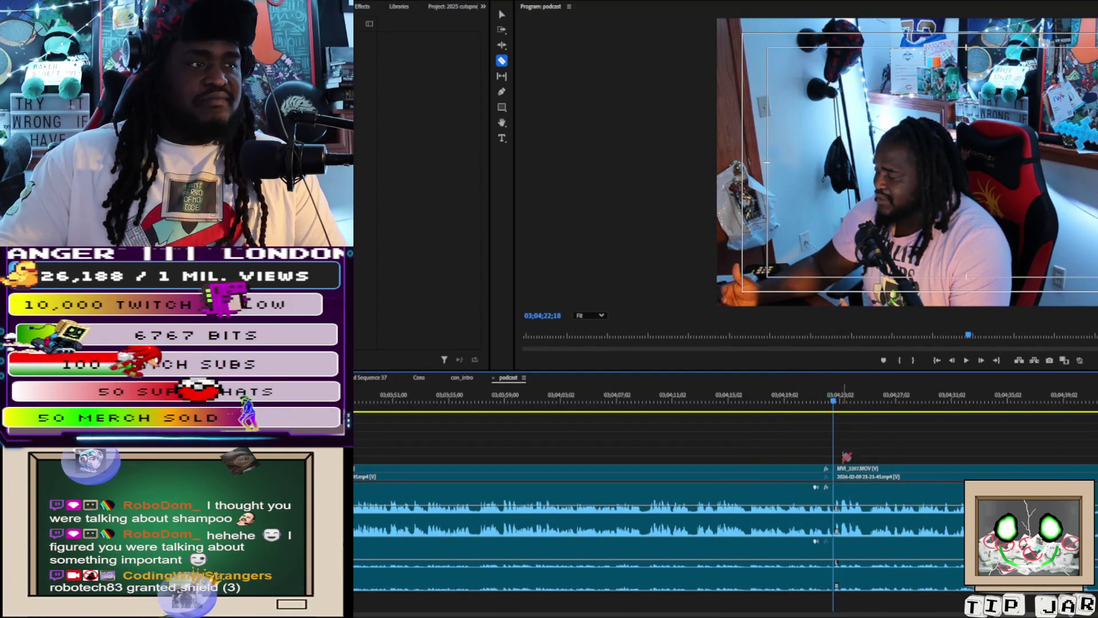
Split the clips again at 03;04;23;21 and resume playback with the Selection tool
key(space)
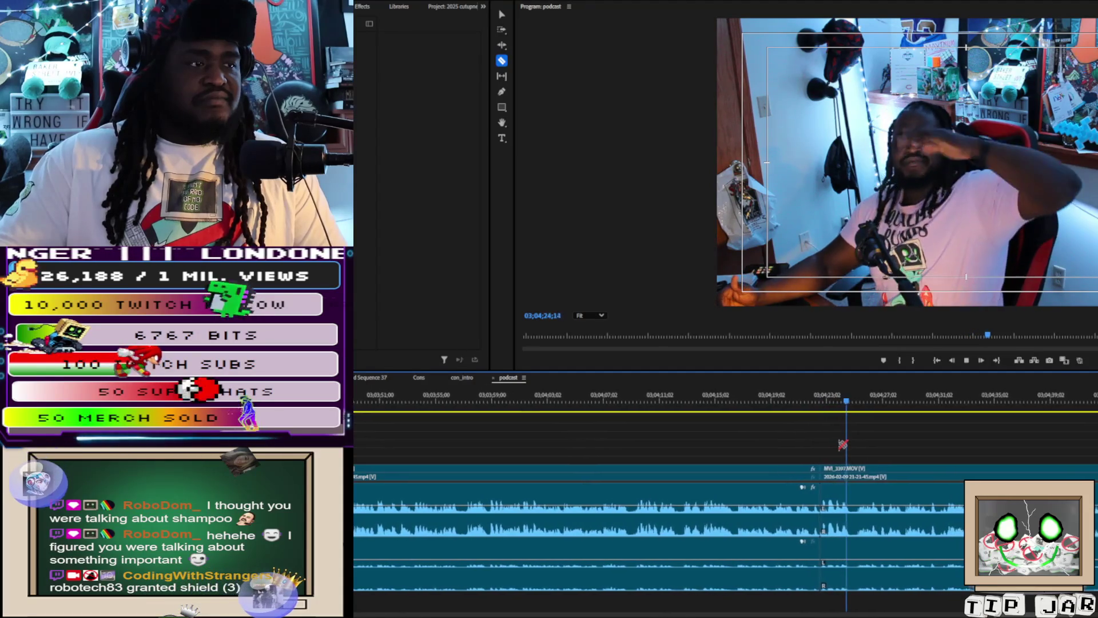
click(841, 402)
click(837, 401)
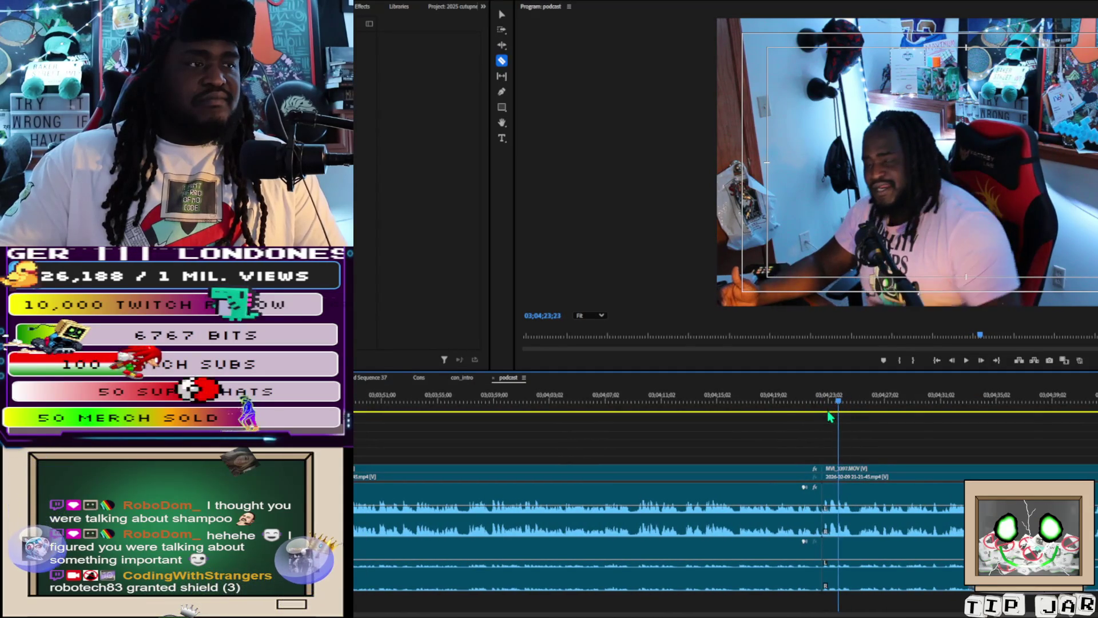
click(838, 492)
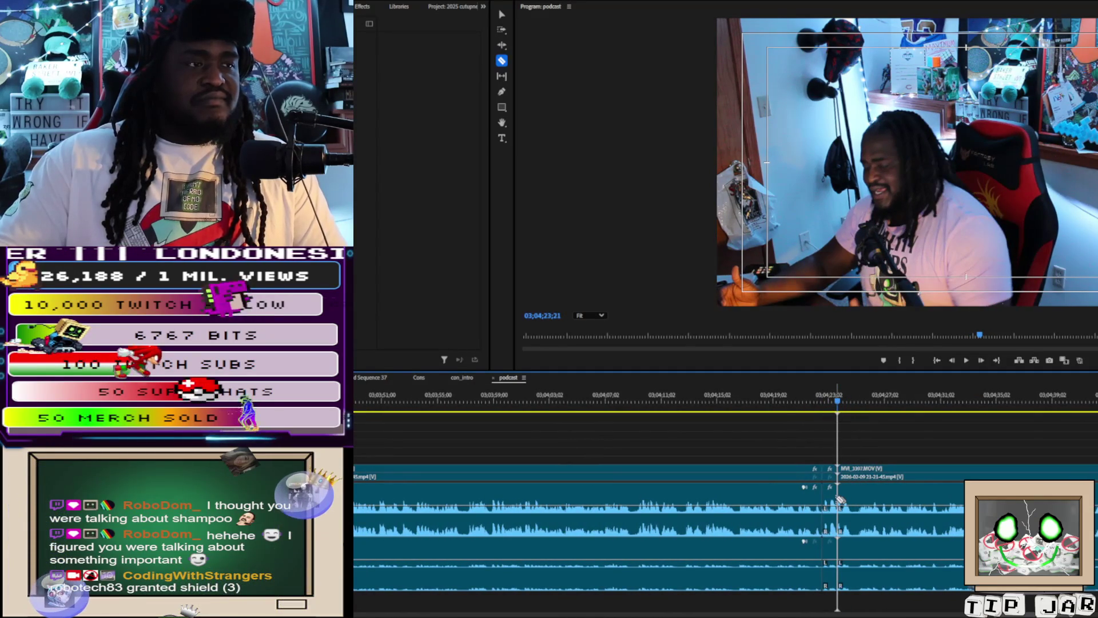
key(v)
key(space)
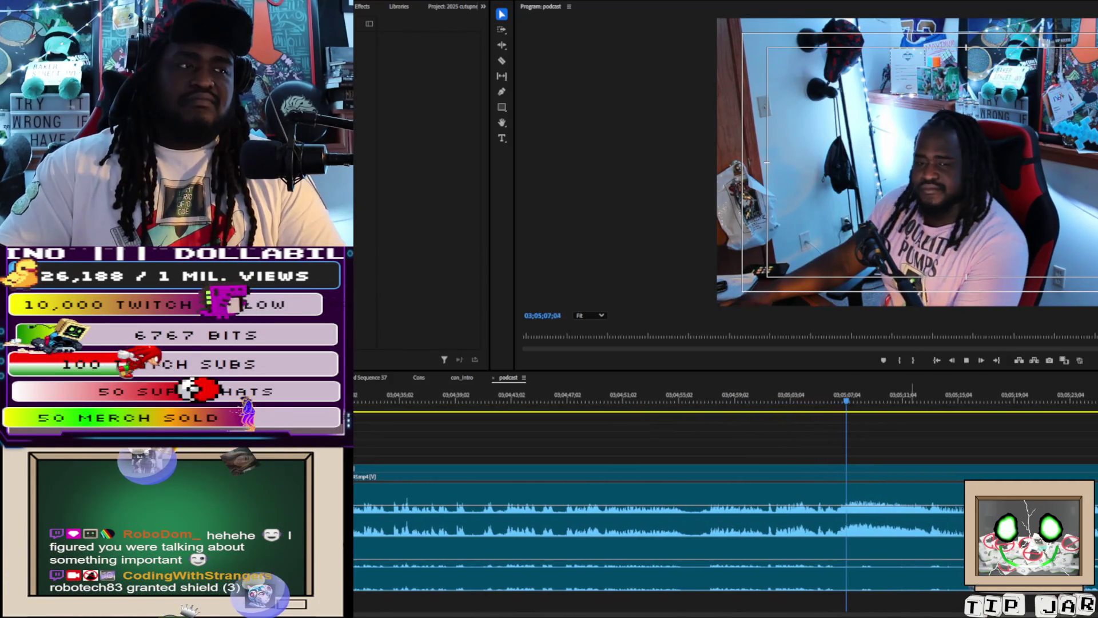
Pause playback and split the clip once near 03;05;11 with the Razor tool
key(space)
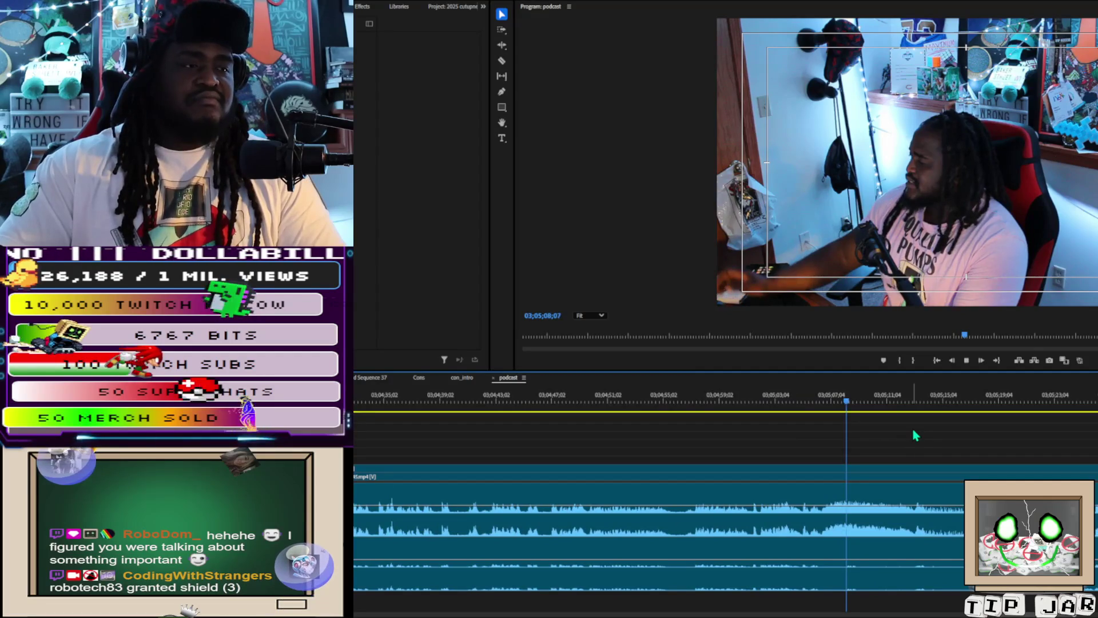
key(c)
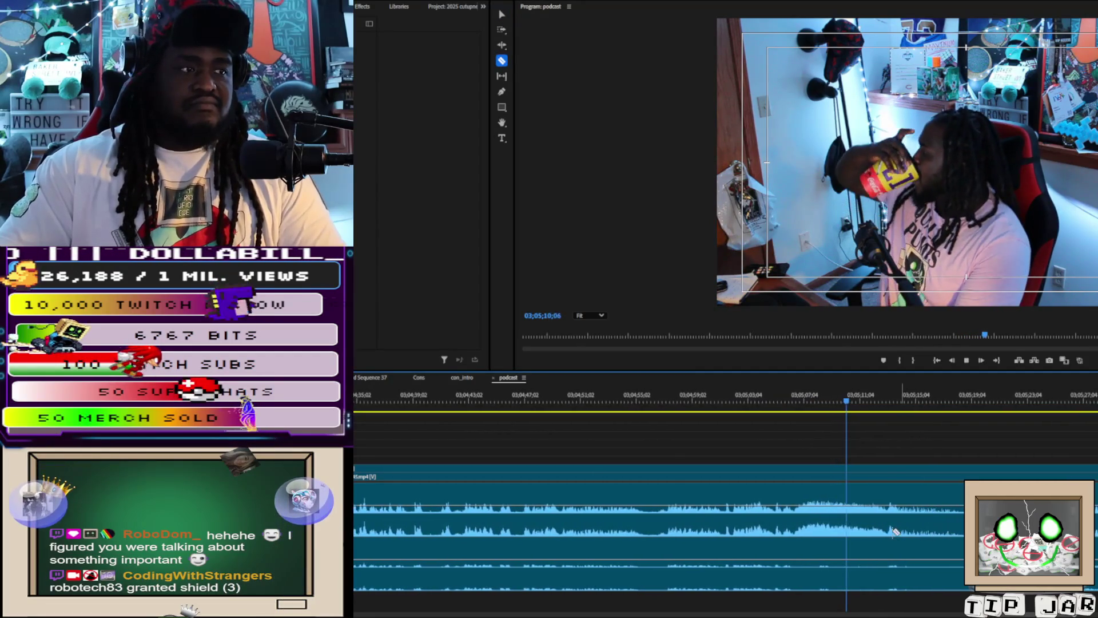
click(800, 514)
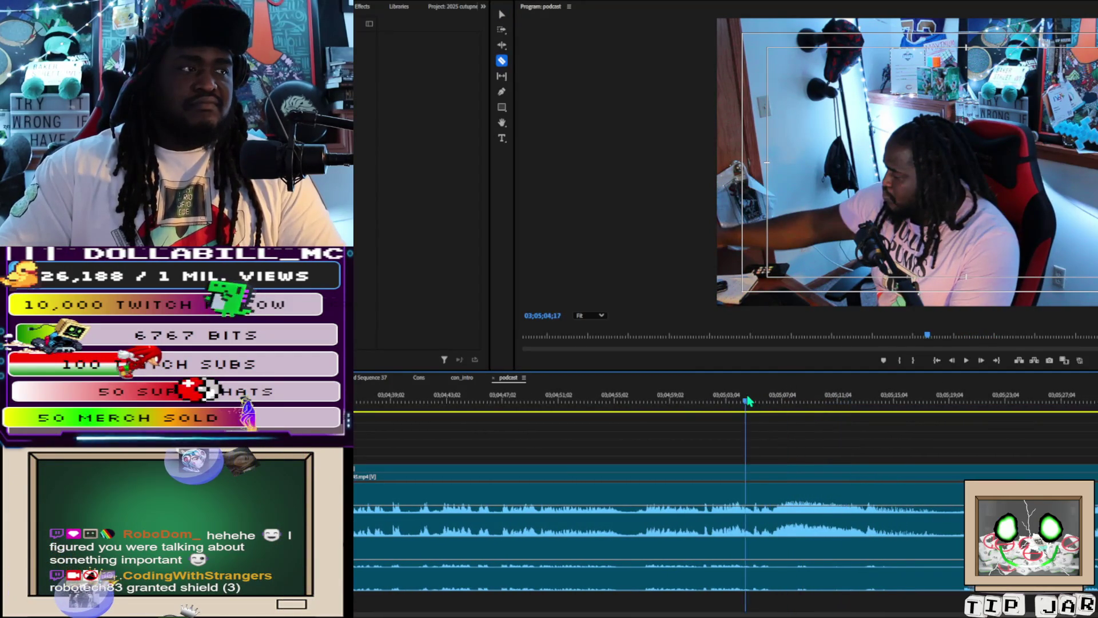
key(Down)
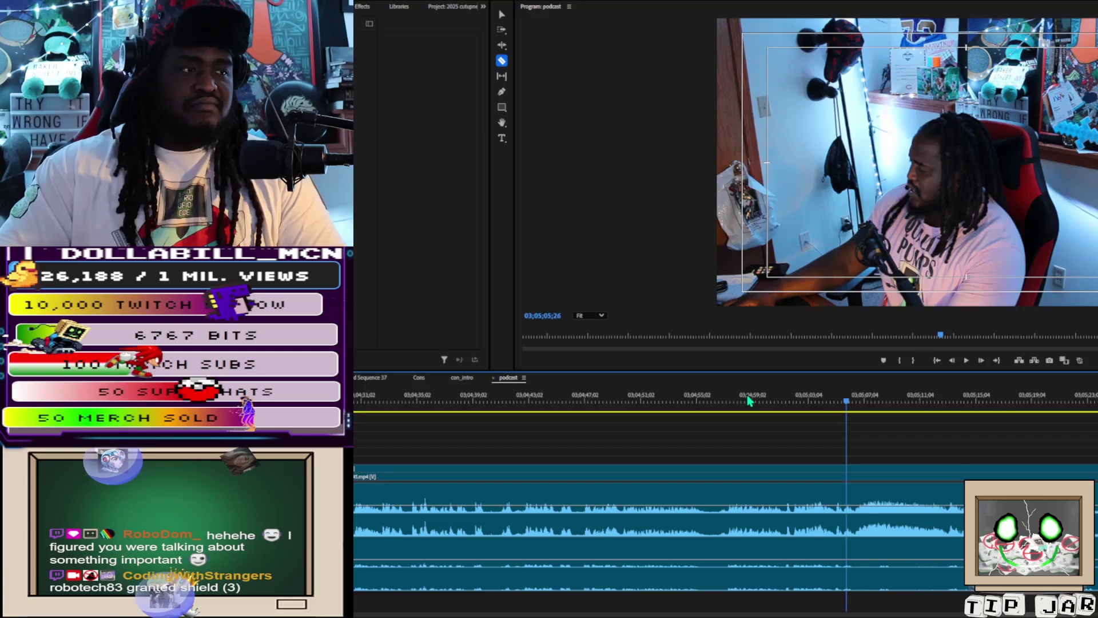
key(v)
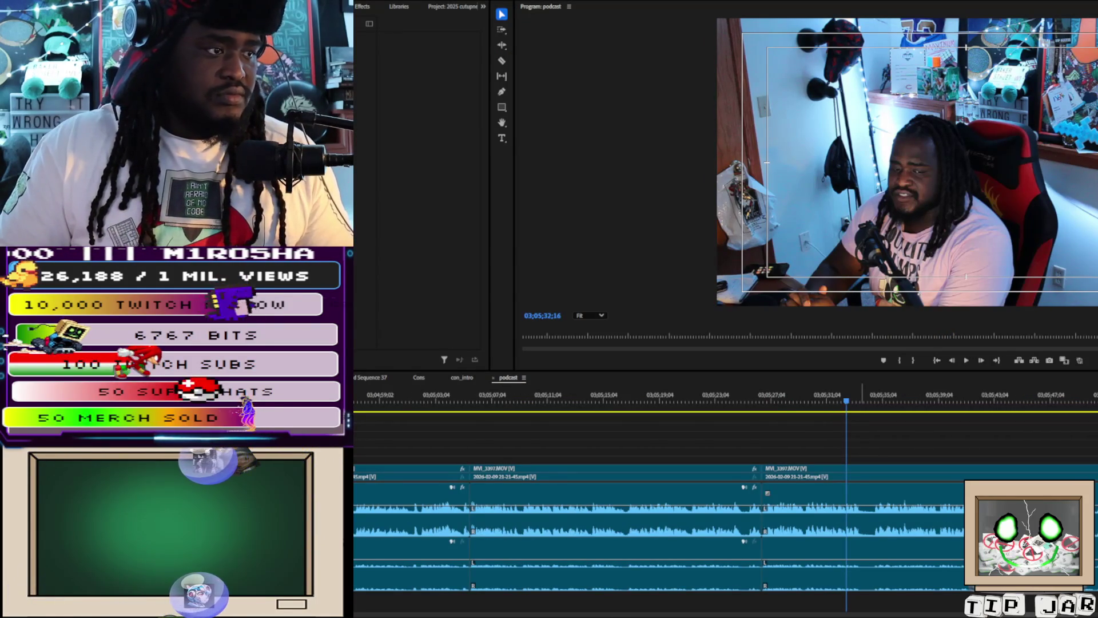
Play to 03;05;36;14 and make three razor cuts in the MVI_3397 camera clip there
click(849, 439)
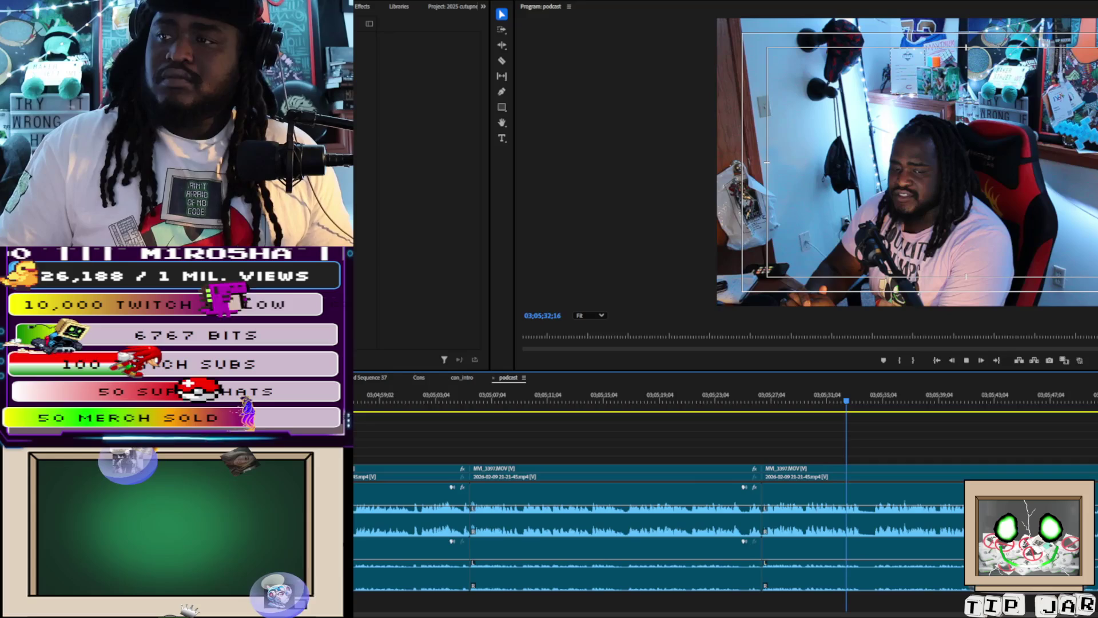
key(space)
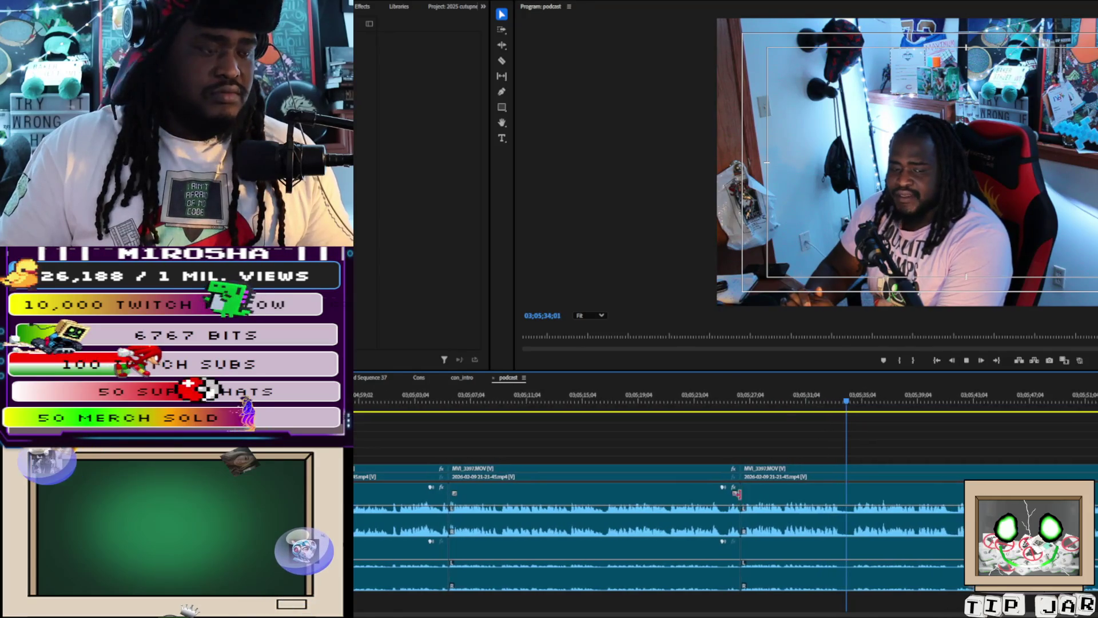
key(c)
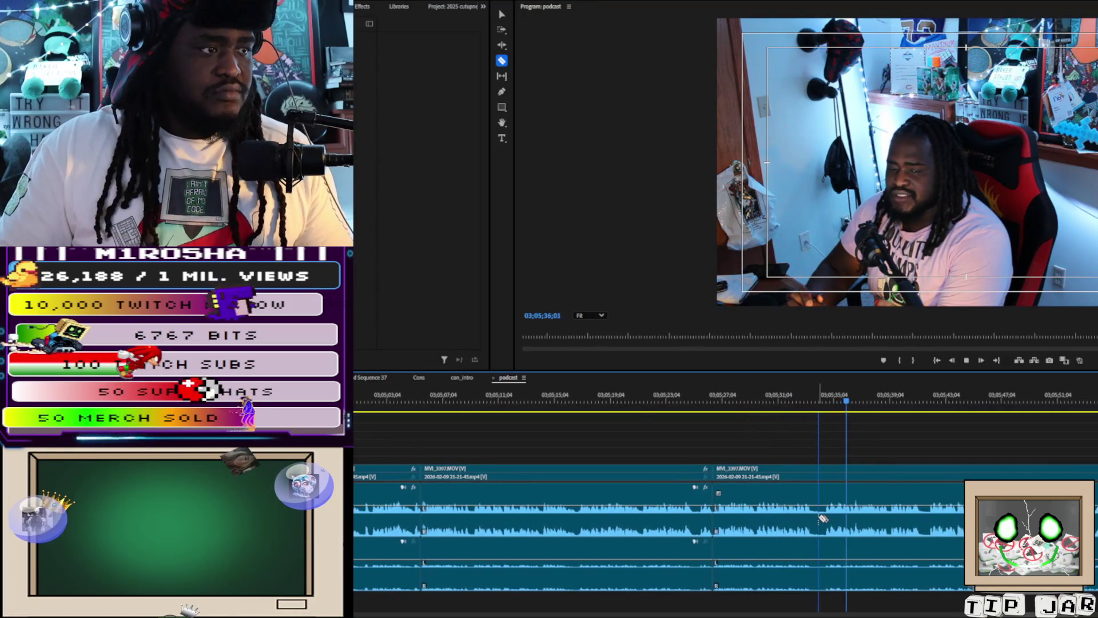
key(space)
click(804, 518)
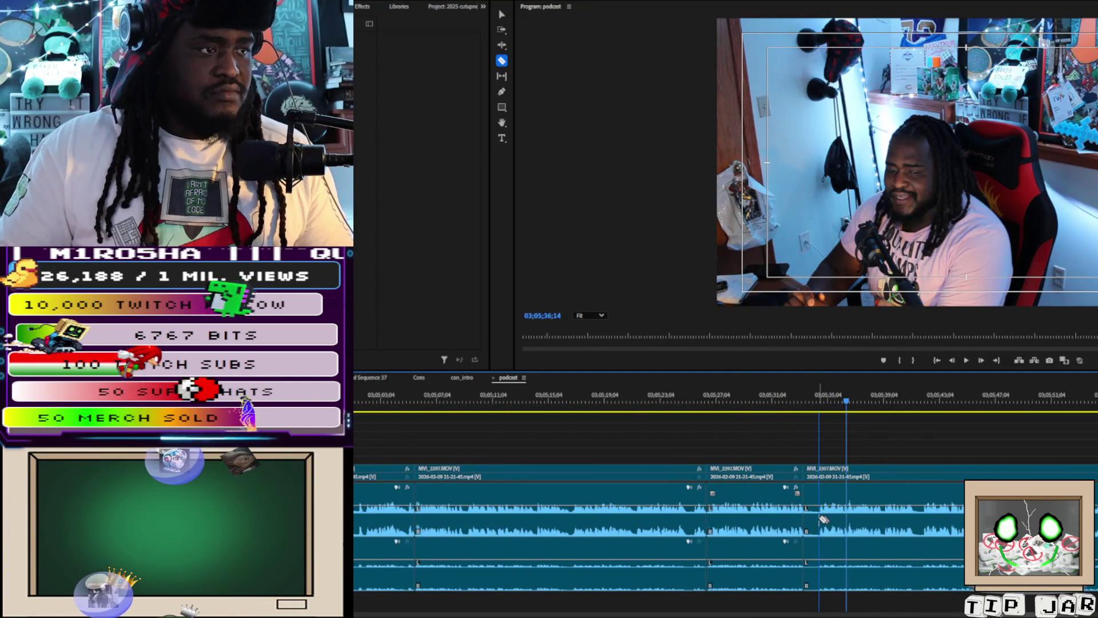
click(819, 518)
click(916, 515)
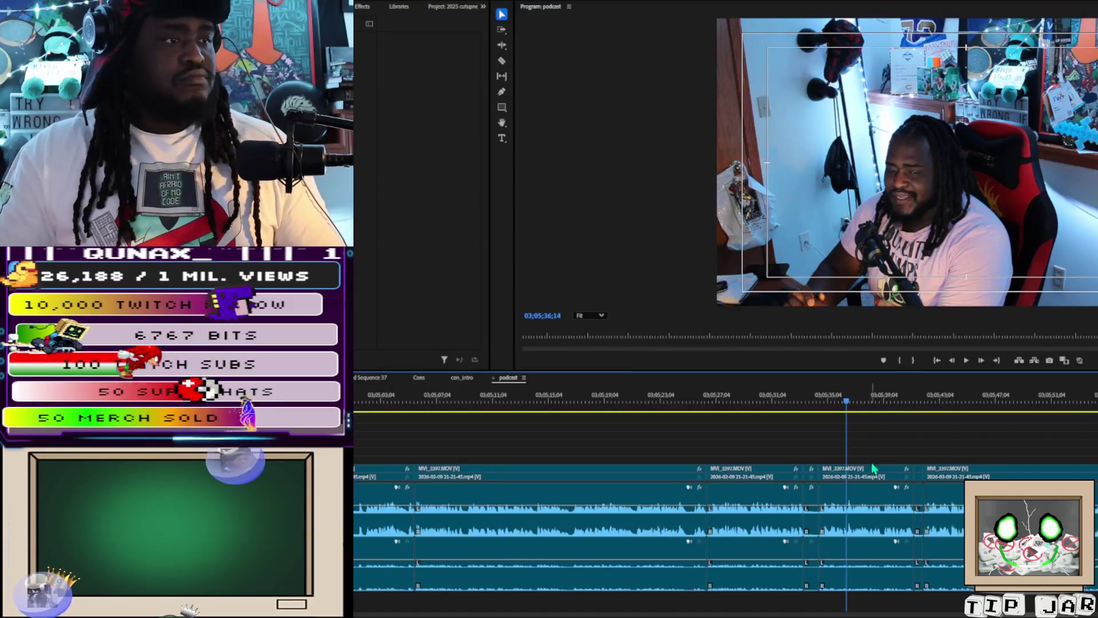
Ripple-delete the two short camera pieces between the cuts near 03;05;36
click(811, 542)
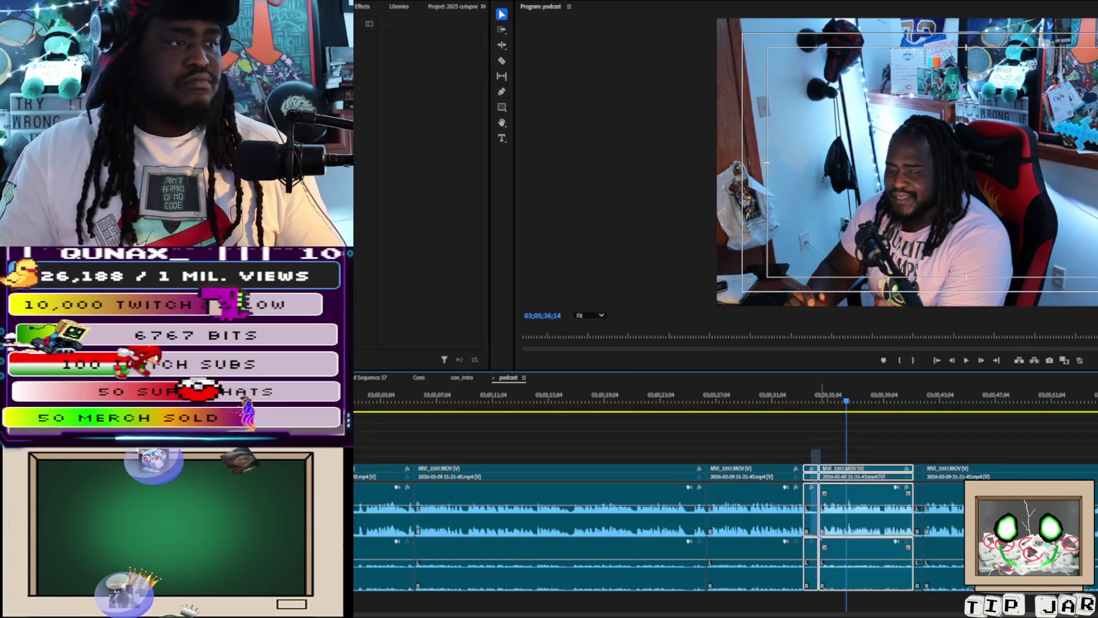
key(shift+Delete)
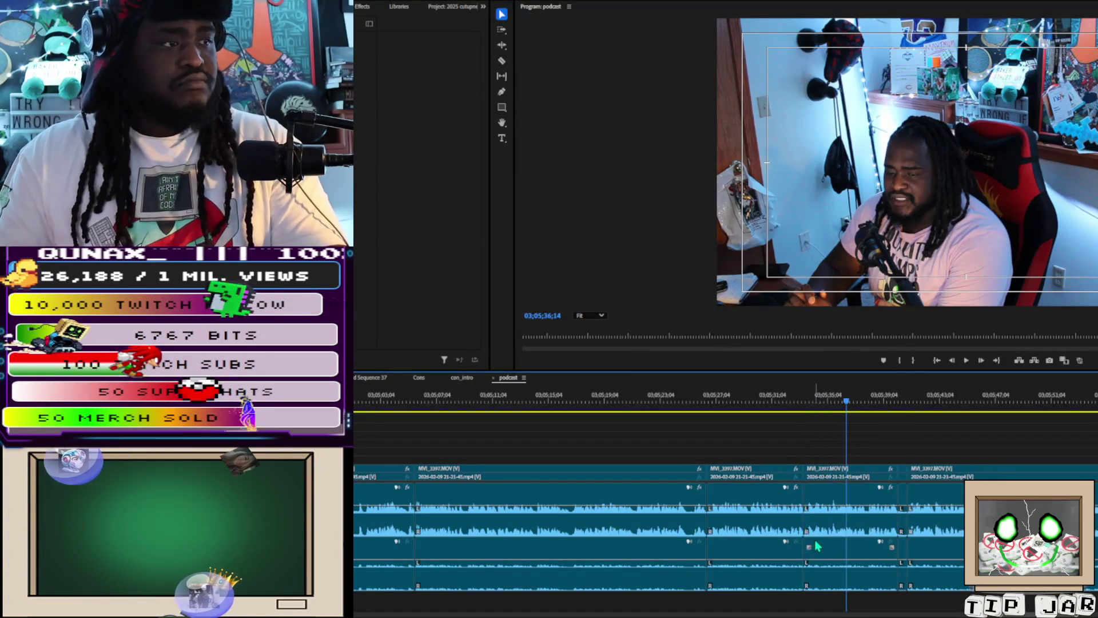
click(904, 551)
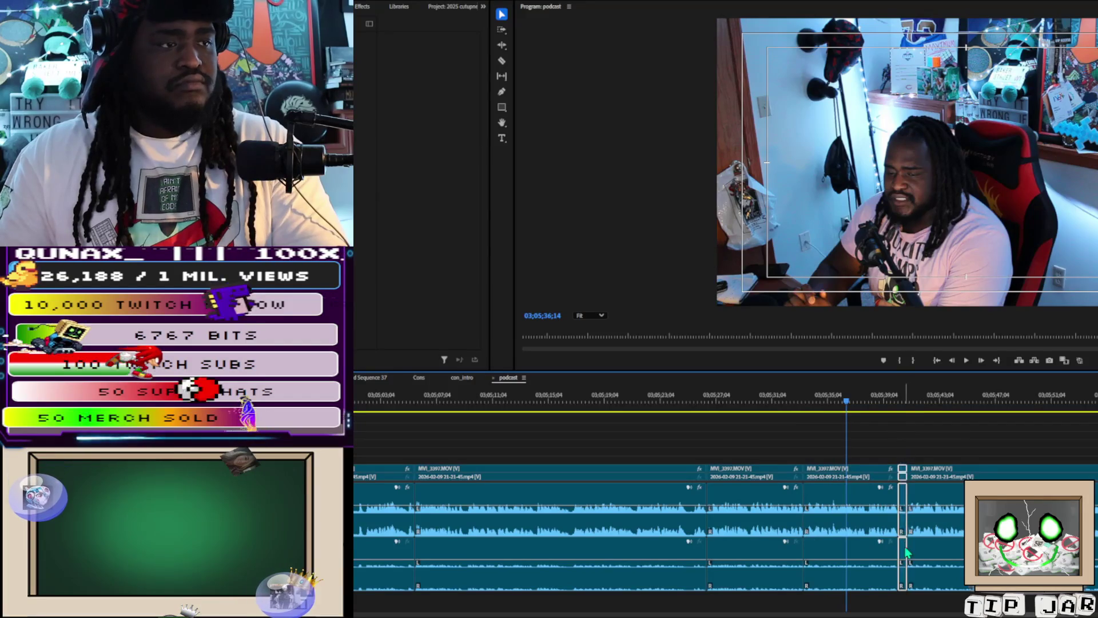
key(shift+Delete)
key(space)
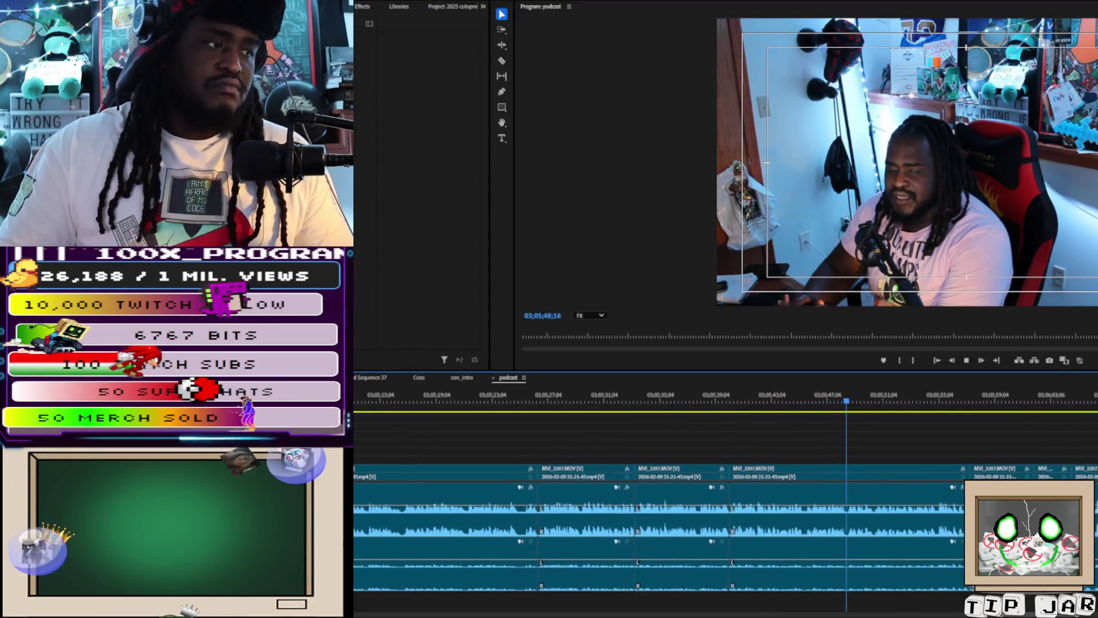
Delete the MVI_3397.MOV camera clip near 03;05;45 so the stream recording shows through
key(minus)
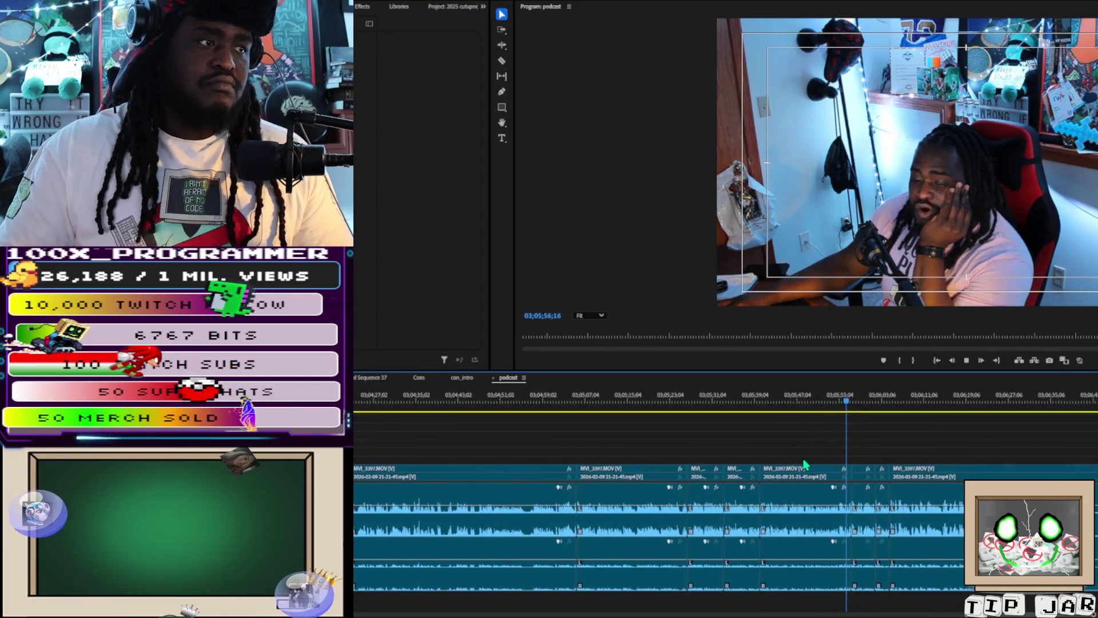
click(800, 474)
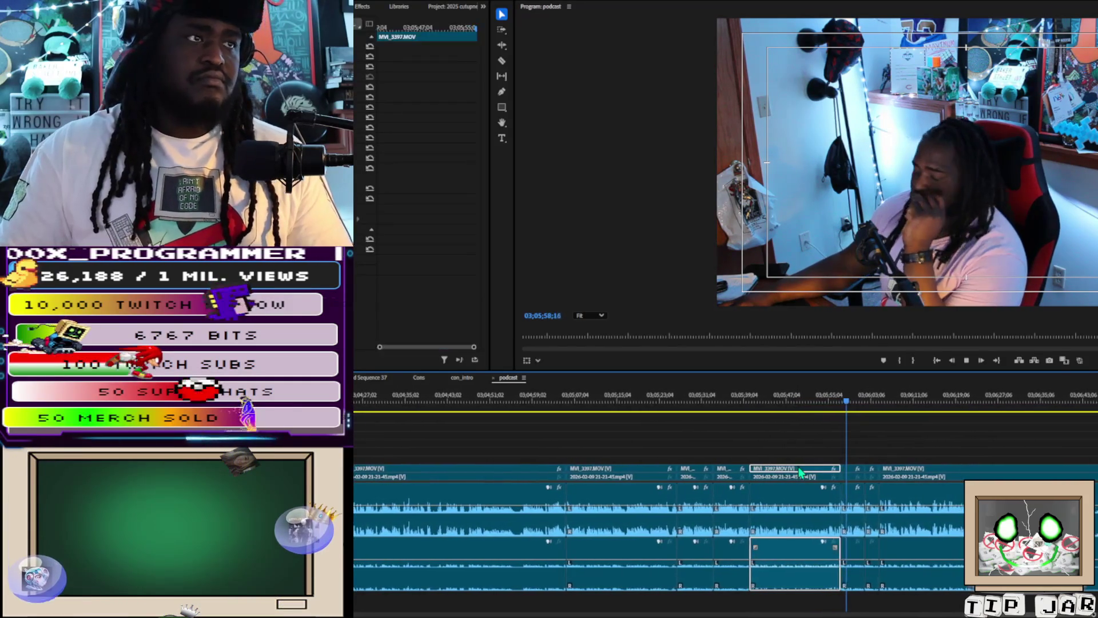
key(Delete)
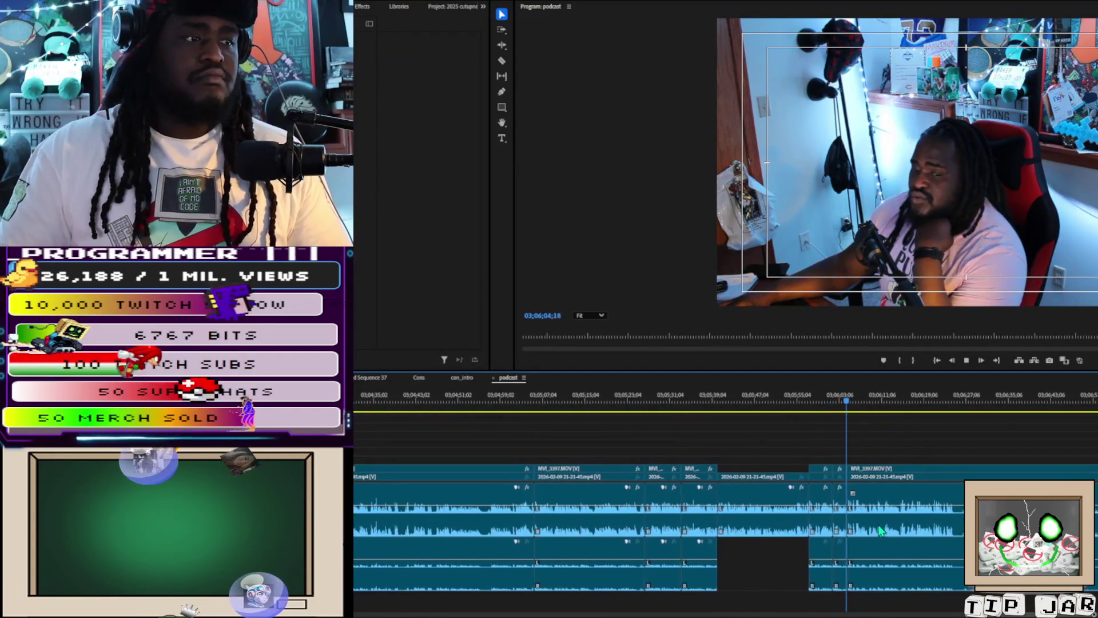
key(minus)
key(minus)
key(minus)
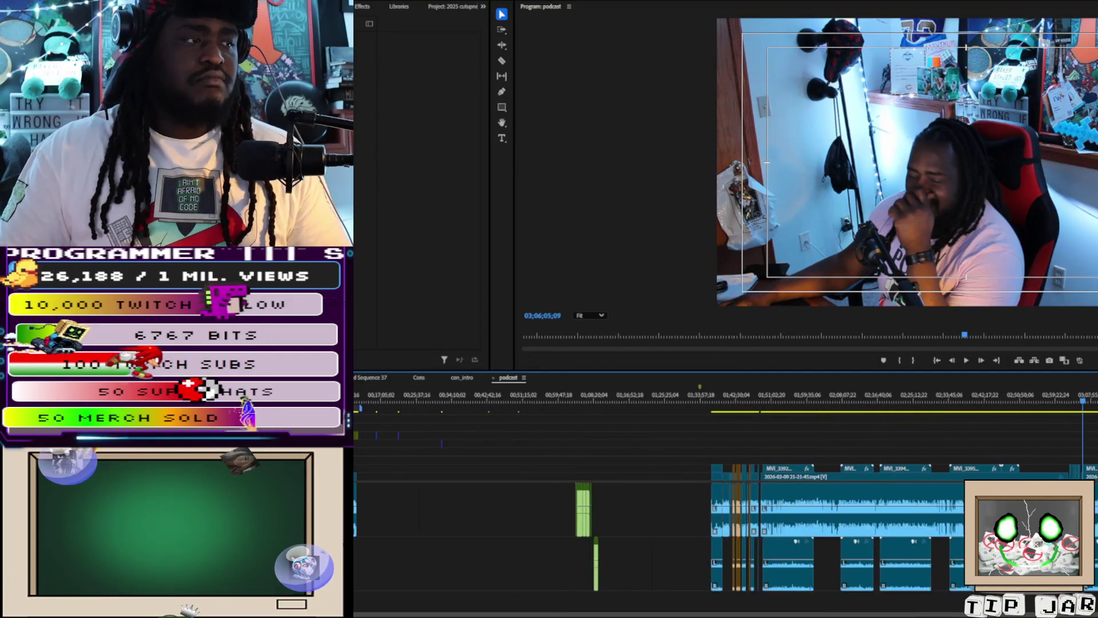
Play the sequence from about 00;02;32 with the first fourteen minutes in view, then marquee-select the main-track clips
key(minus)
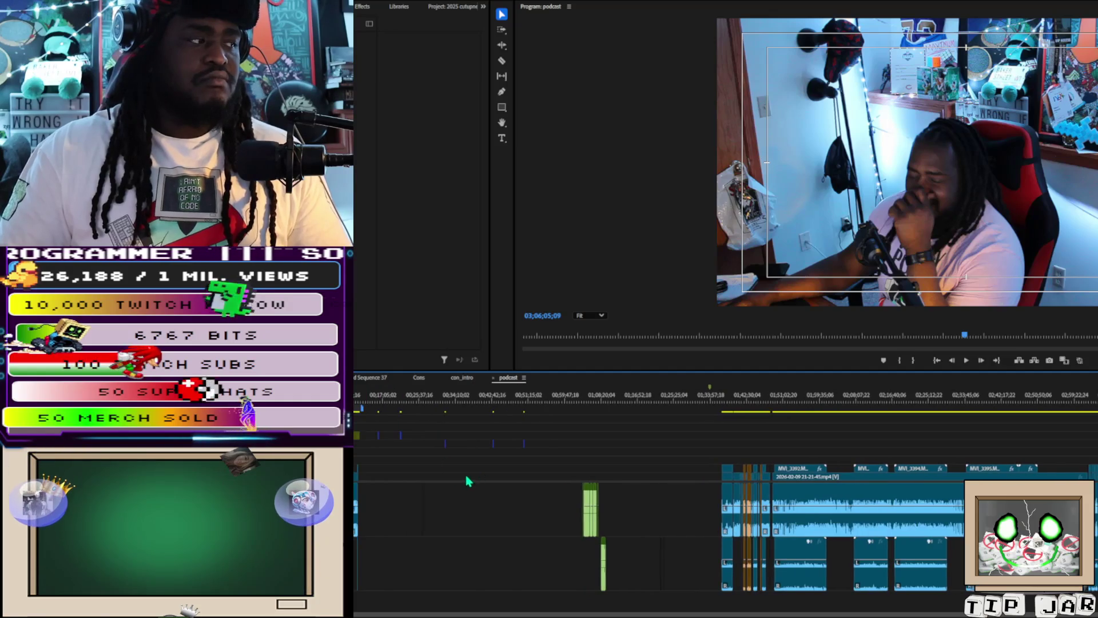
click(436, 501)
key(space)
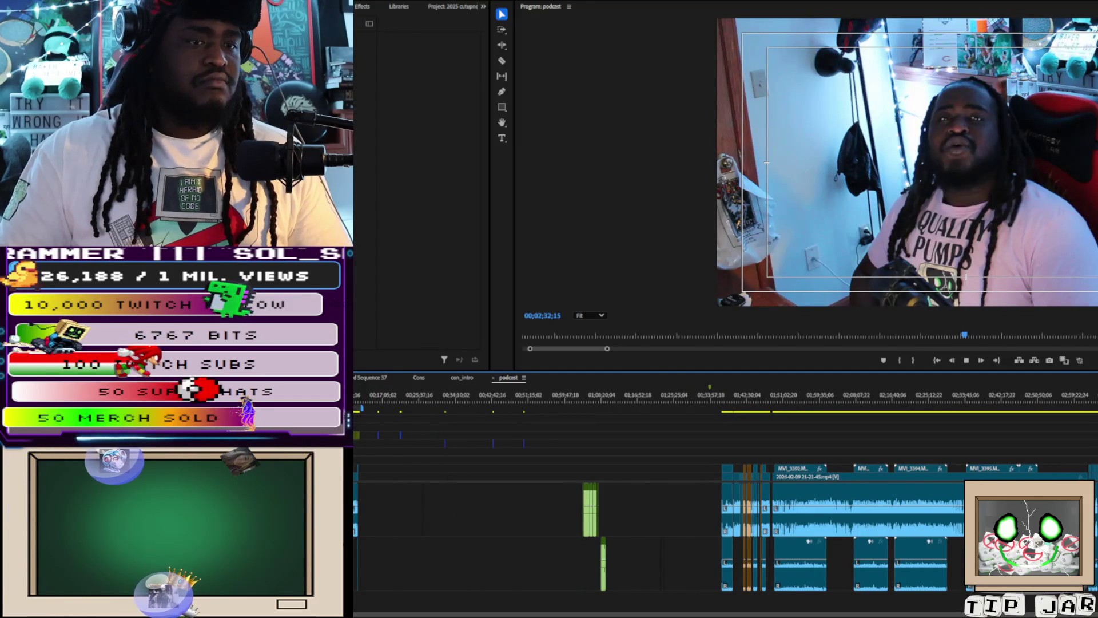
key(equal)
key(equal)
key(equal)
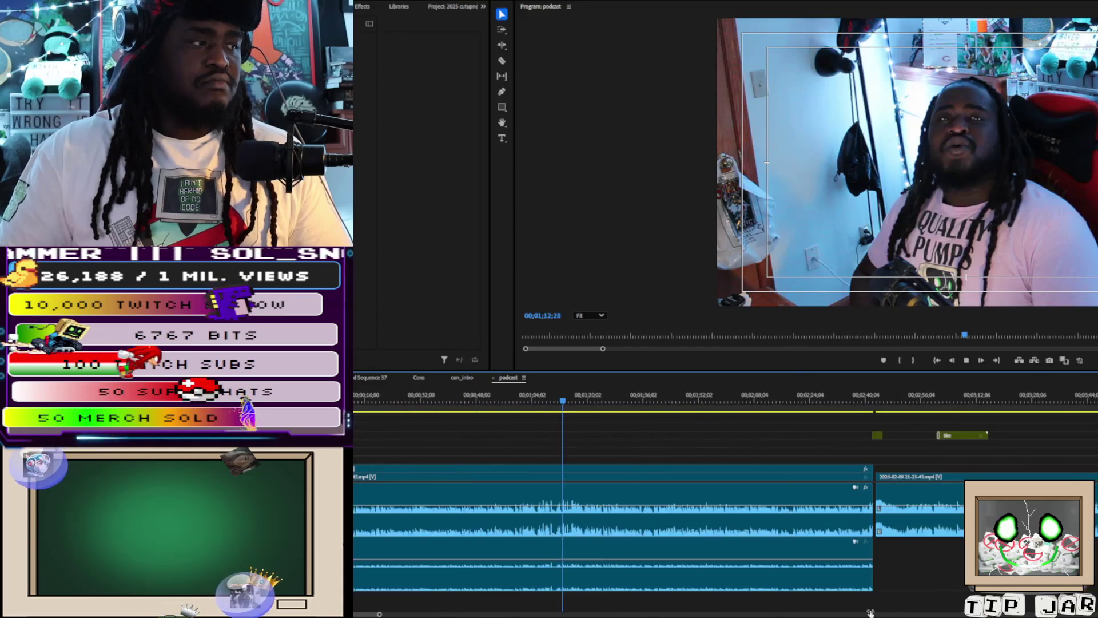
key(minus)
key(minus)
key(minus)
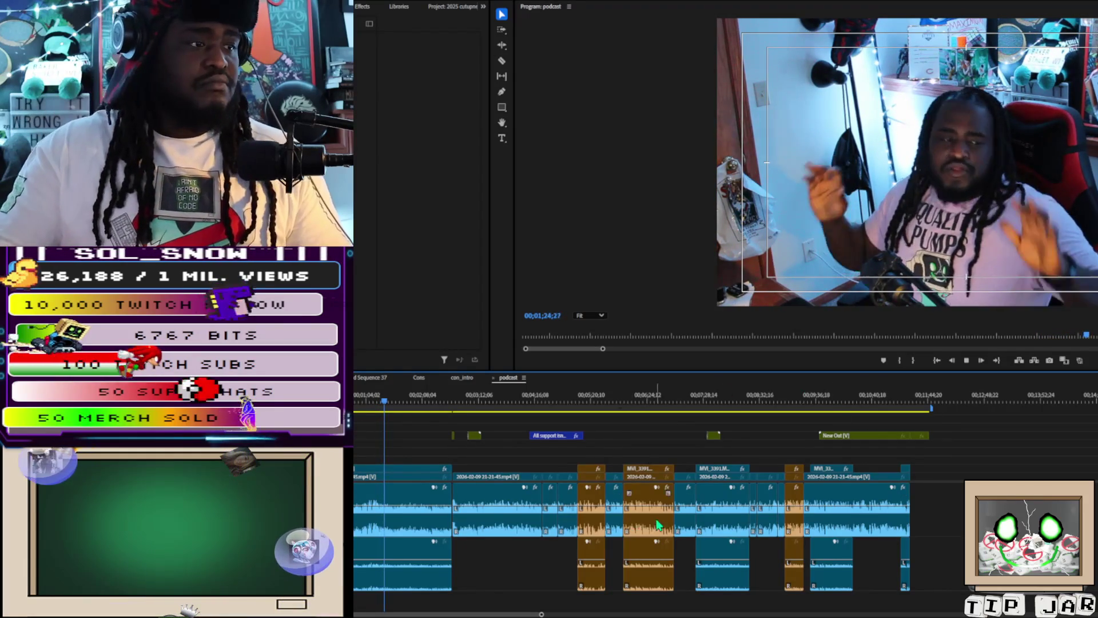
key(space)
mouse_move(947, 505)
mouse_down()
mouse_move(407, 513)
mouse_move(404, 552)
mouse_up()
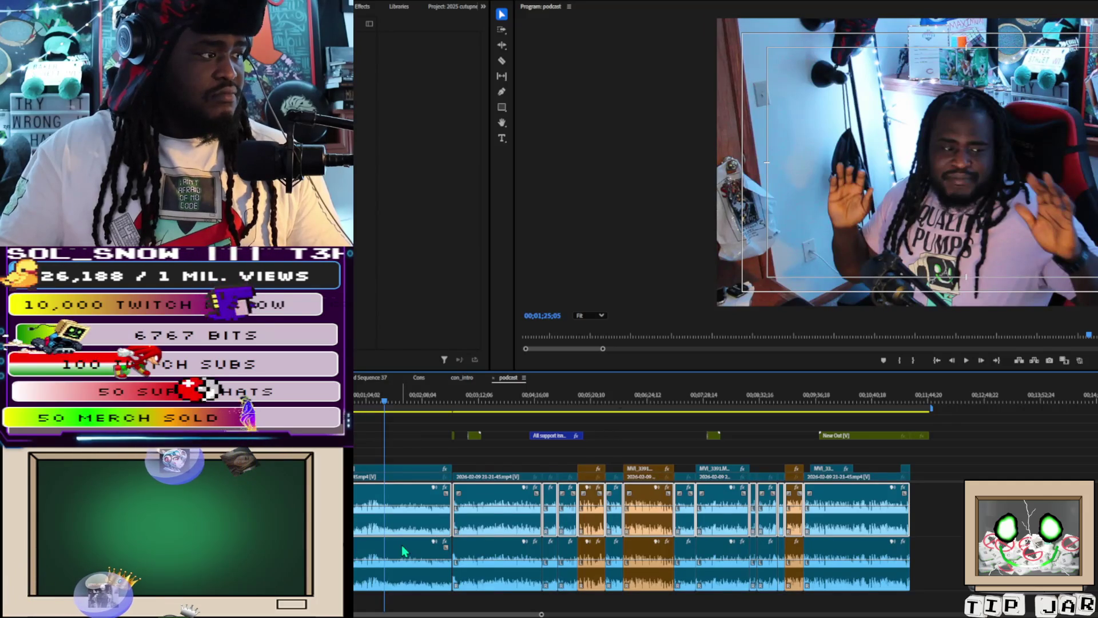
click(403, 551)
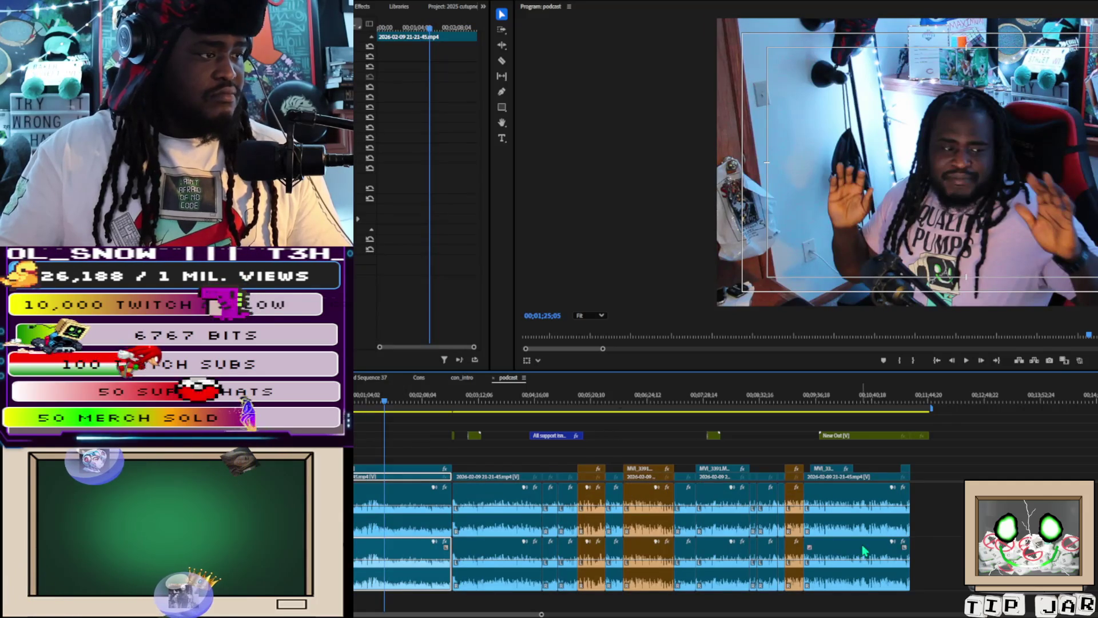
Delete all A2 clips while keeping the A1 main audio, then play back to check the sound
drag(959, 551, 399, 553)
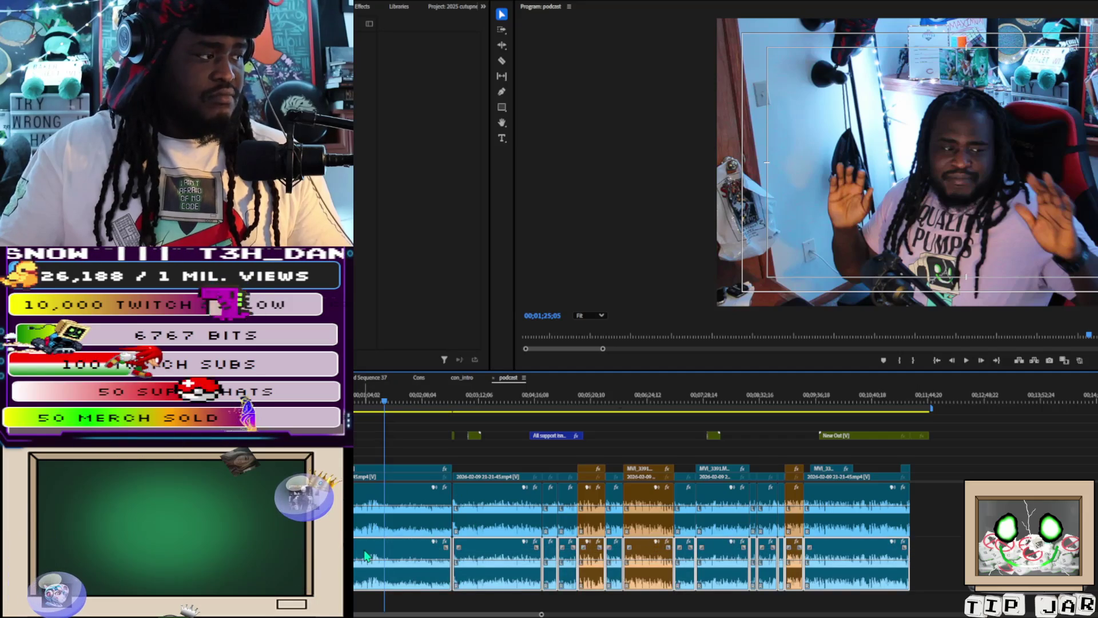
alt+shift+click(358, 531)
key(Delete)
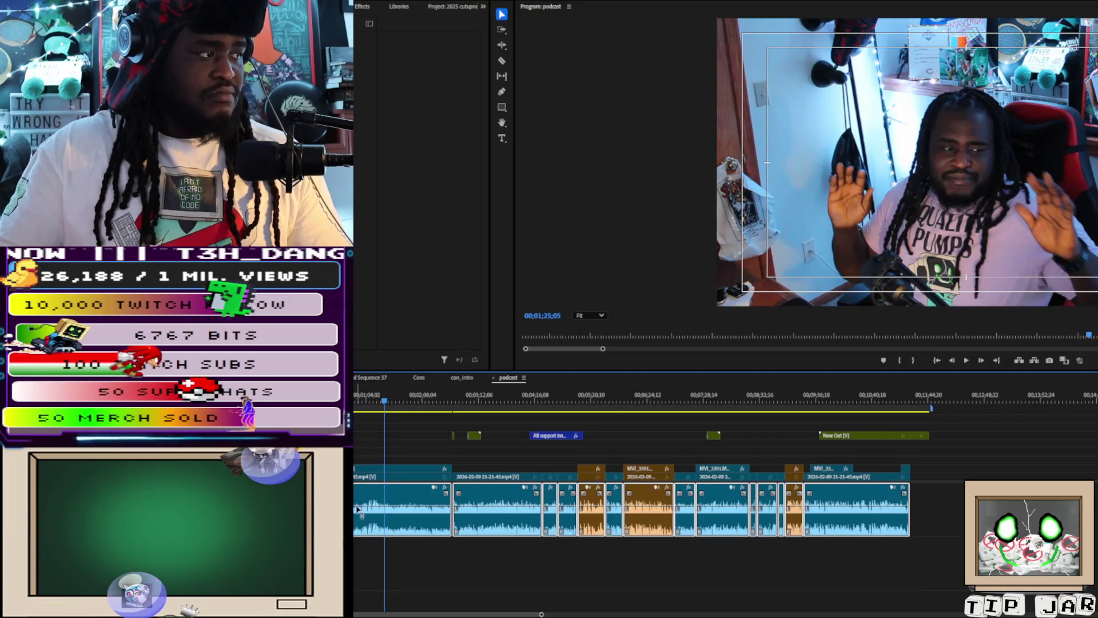
key(space)
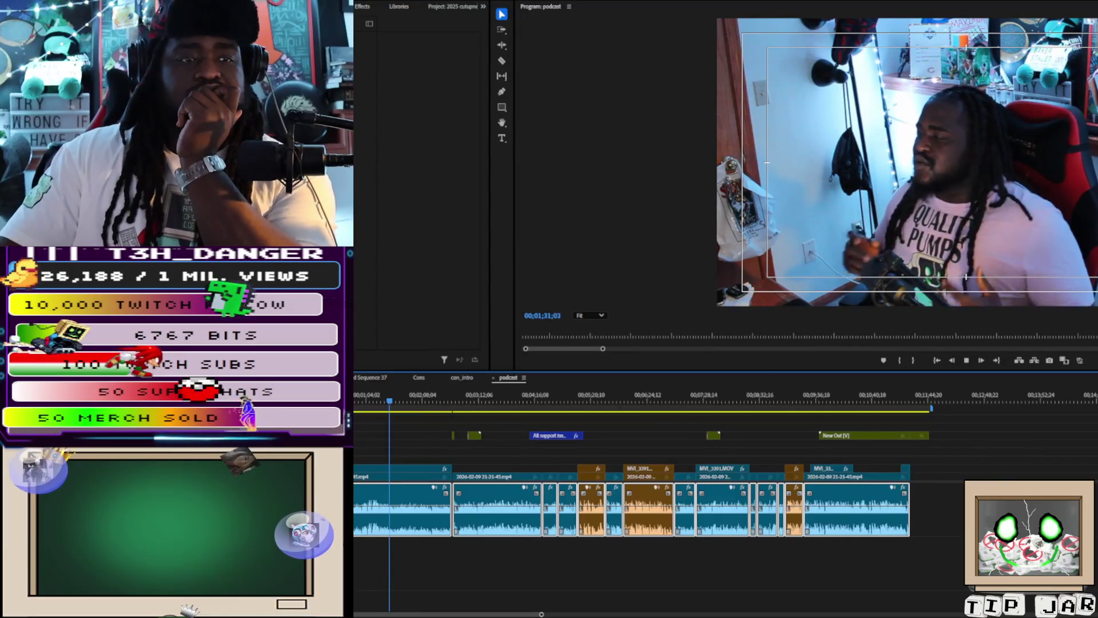
key(Delete)
key(ctrl+z)
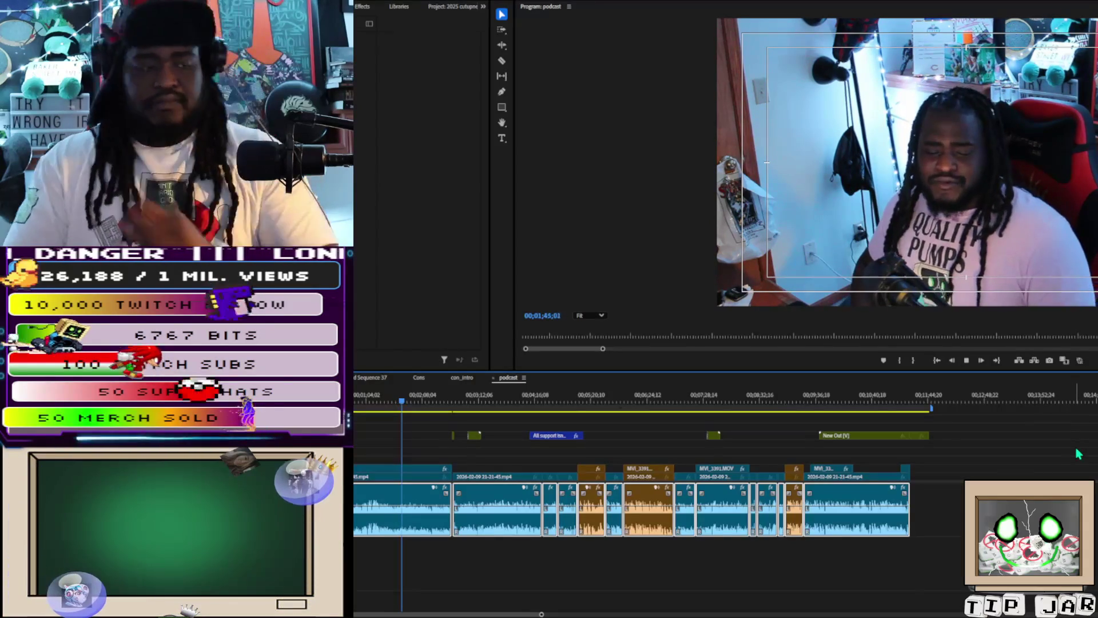
key(alt+Tab)
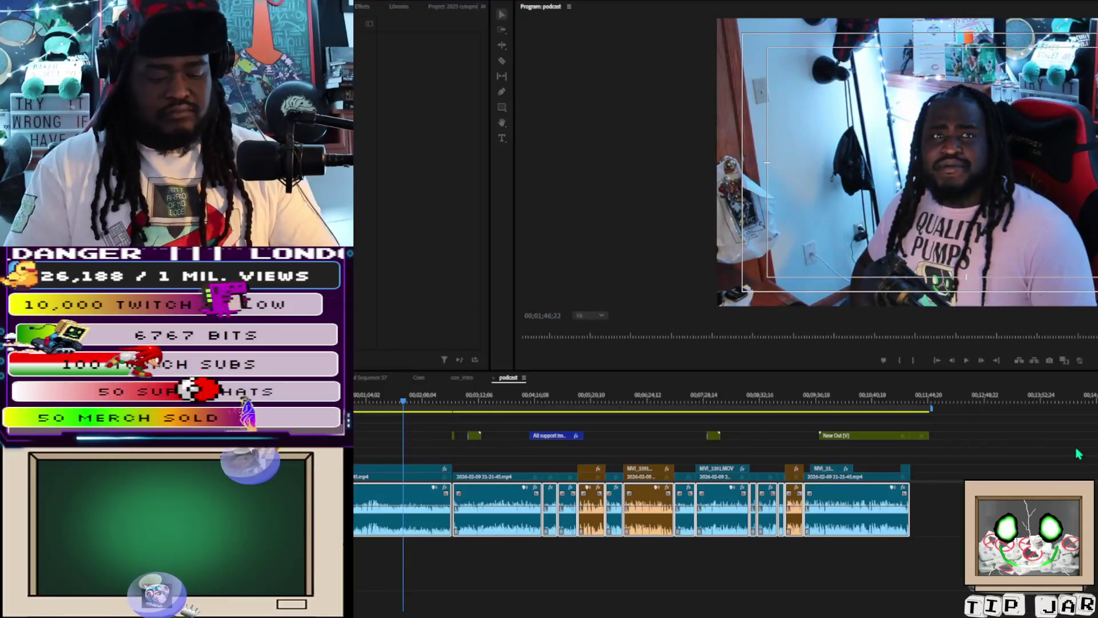
key(alt+Tab)
key(ctrl+m)
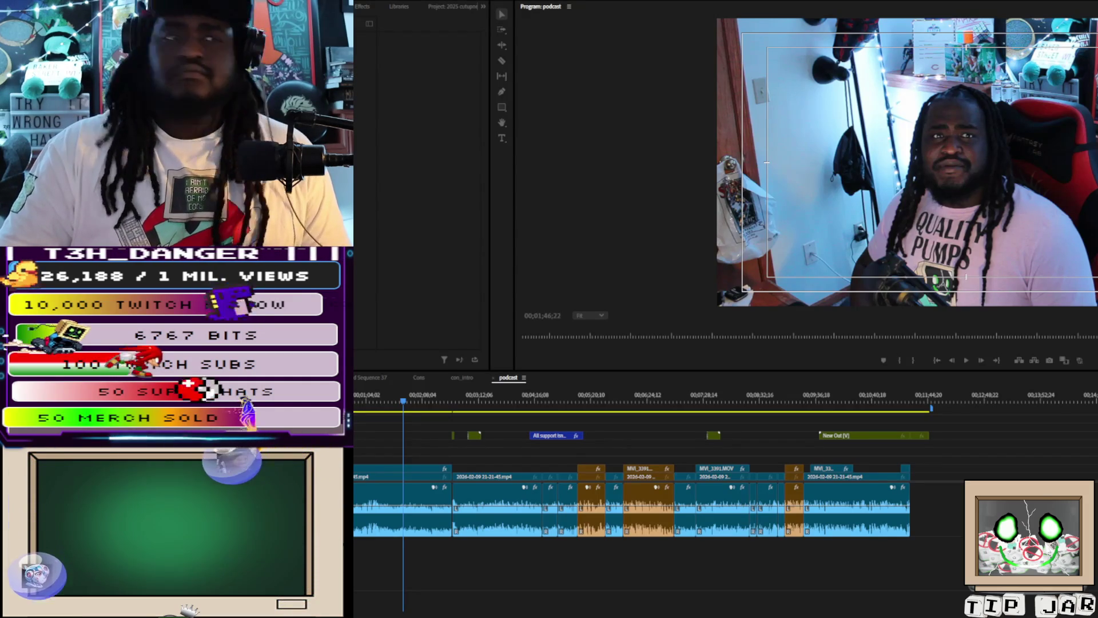
Play through the footage and park the playhead at about 03;06;24 for the first cut
key(alt+Tab)
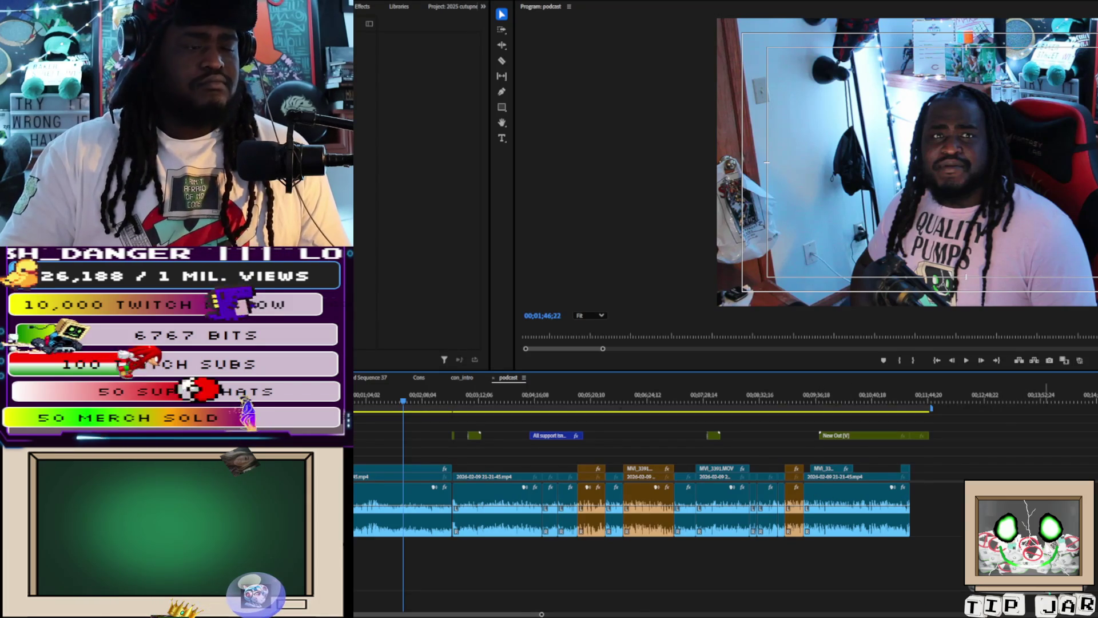
mouse_move(480, 614)
mouse_down()
mouse_move(882, 589)
mouse_move(1075, 601)
mouse_up()
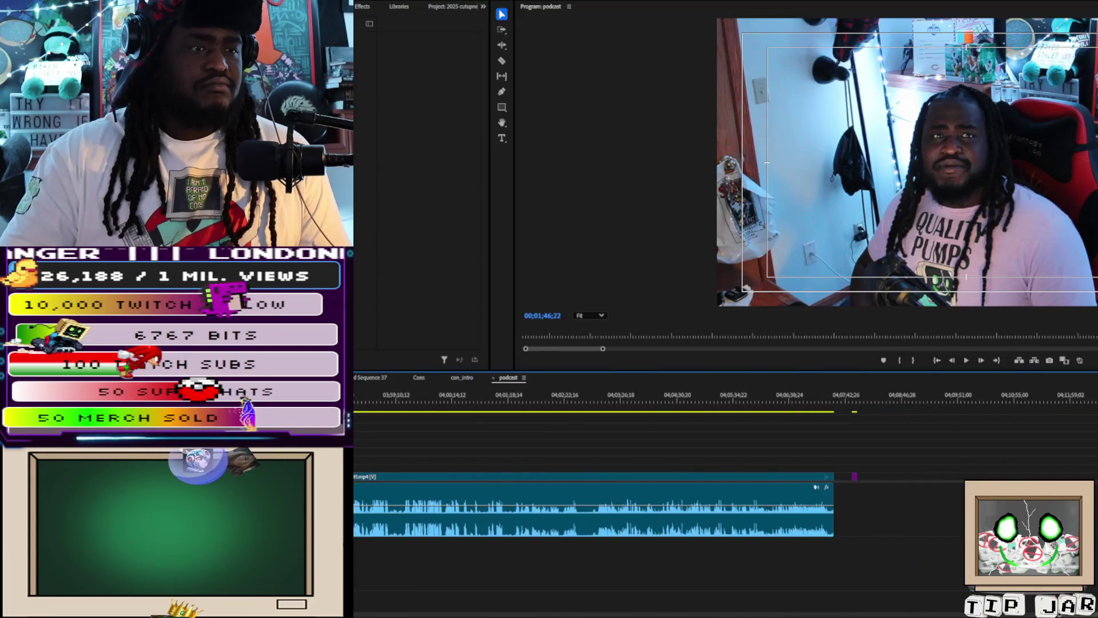
scroll(726, 527, left, 10)
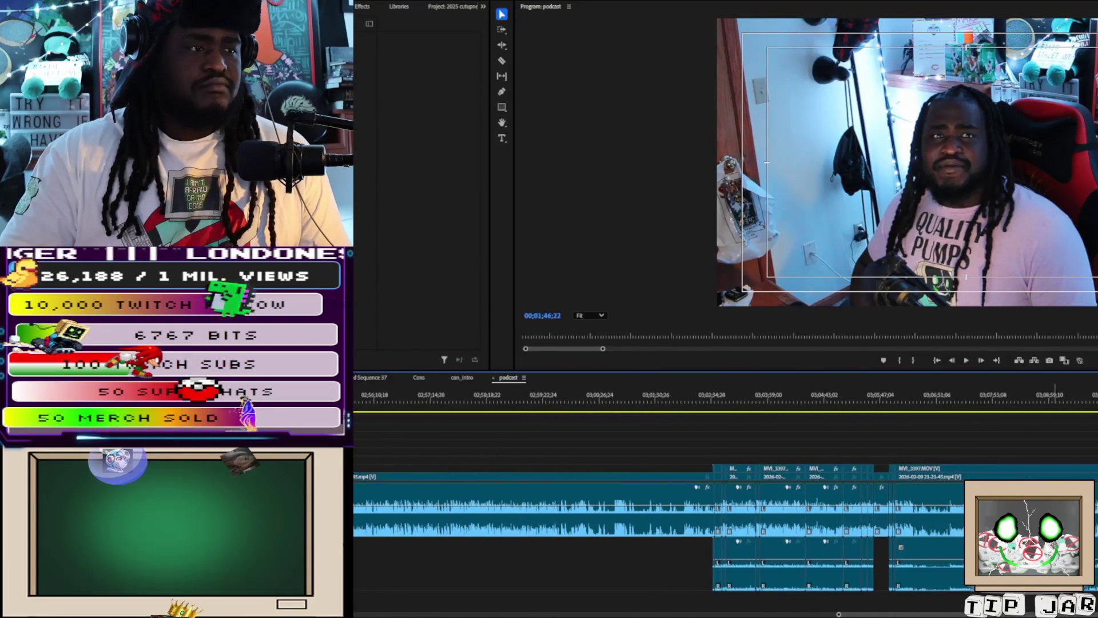
key(space)
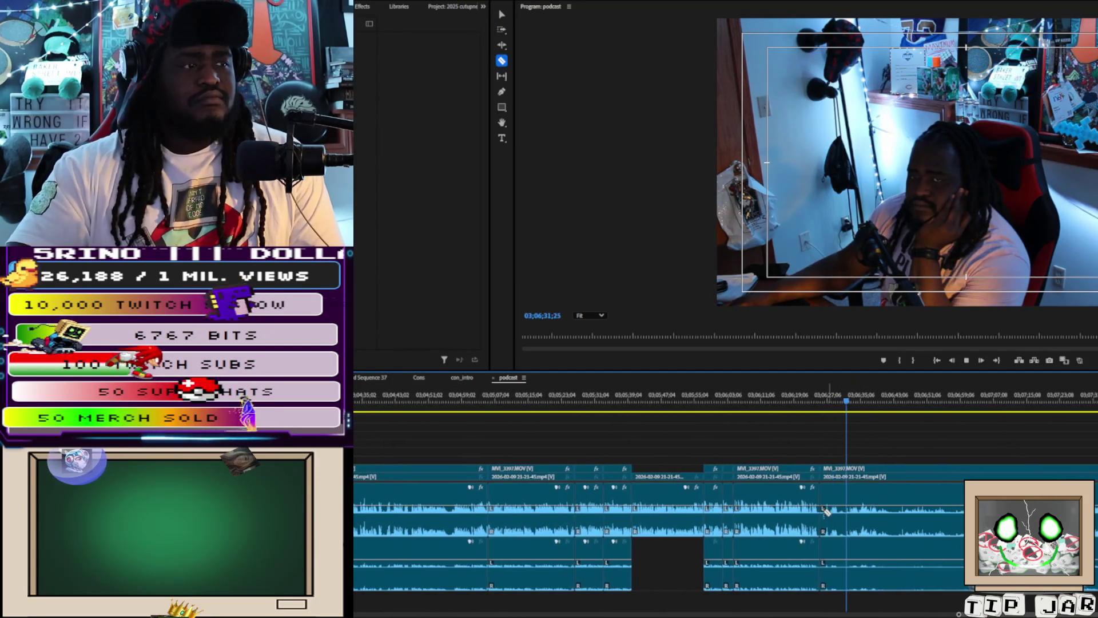
click(814, 402)
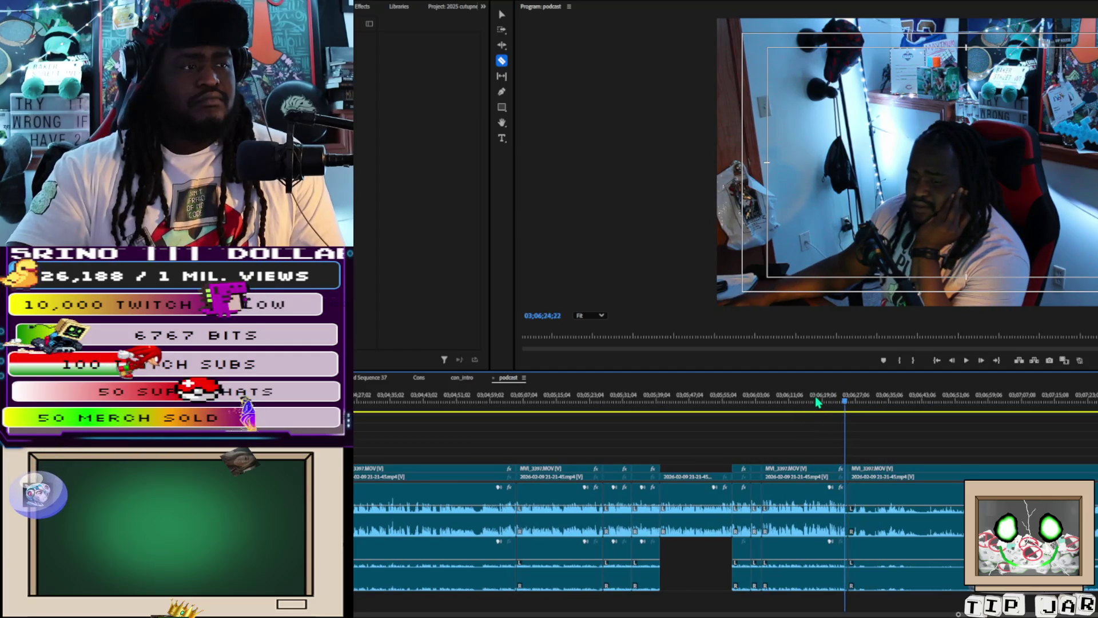
click(847, 403)
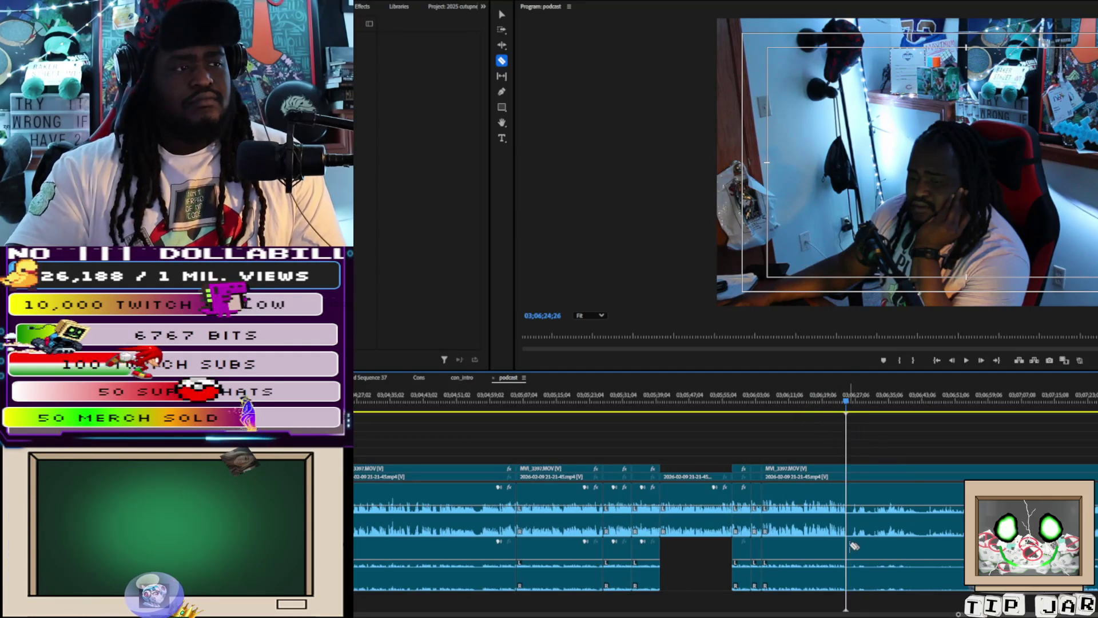
Add edits across all tracks at 03;06;24 and at 03;06;29;25, including the audio tracks
key(ctrl+k)
key(space)
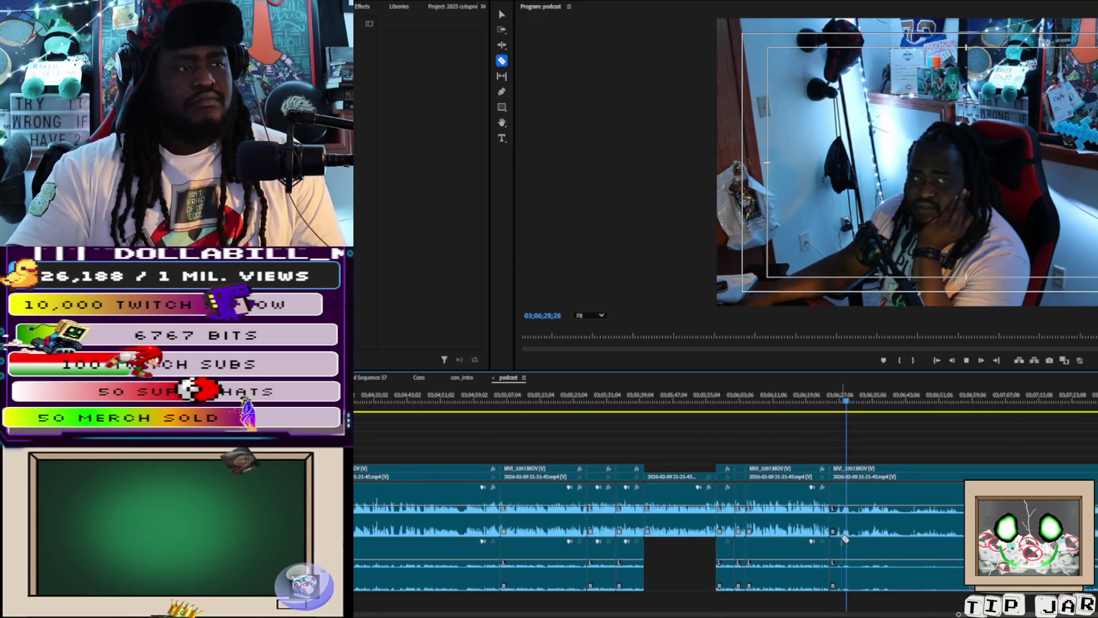
key(space)
key(ctrl+k)
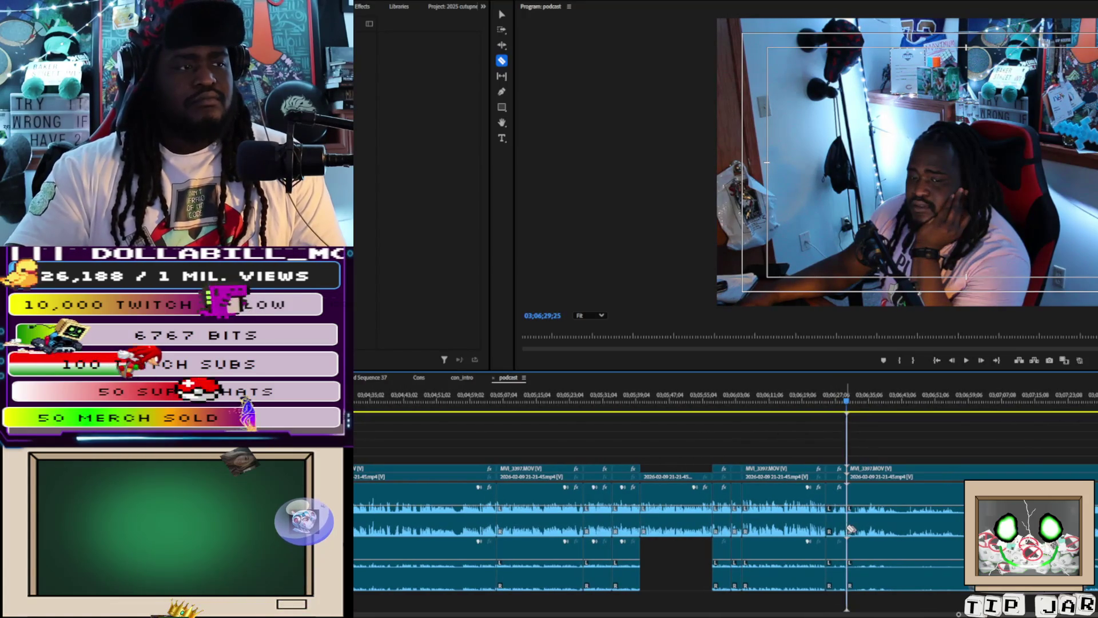
click(836, 528)
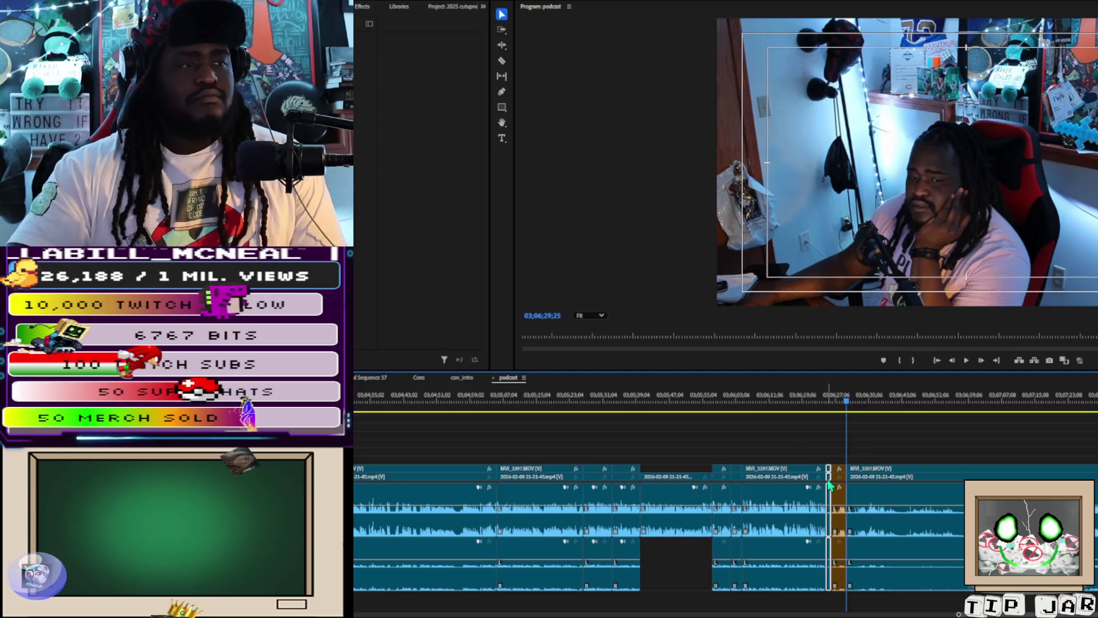
Review the isolated section after the cut near 03;06;27 and delete it
click(858, 495)
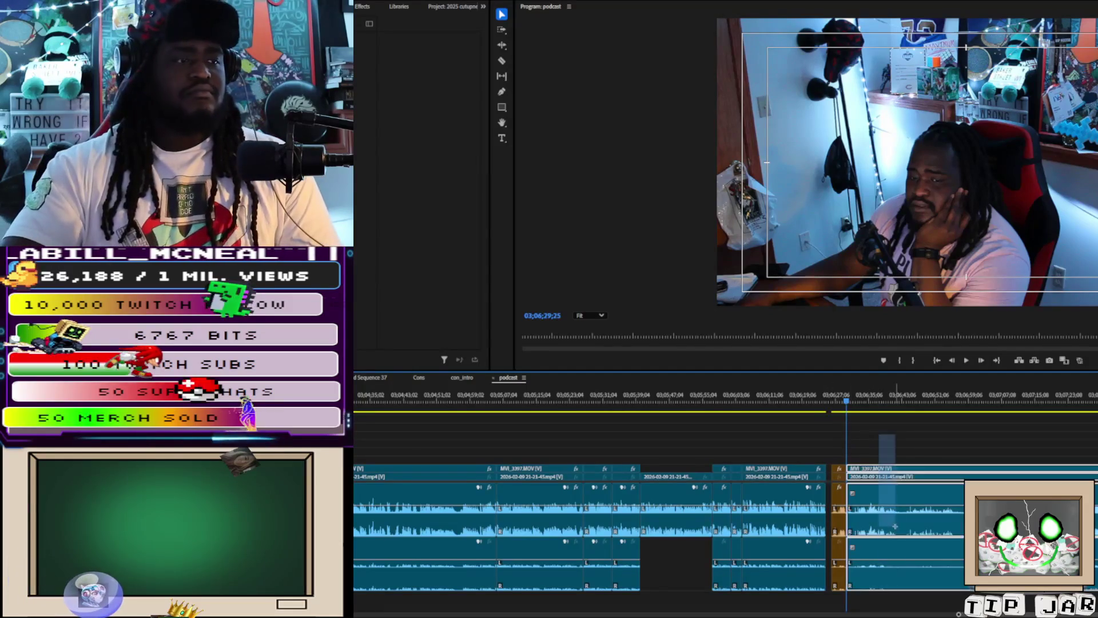
key(space)
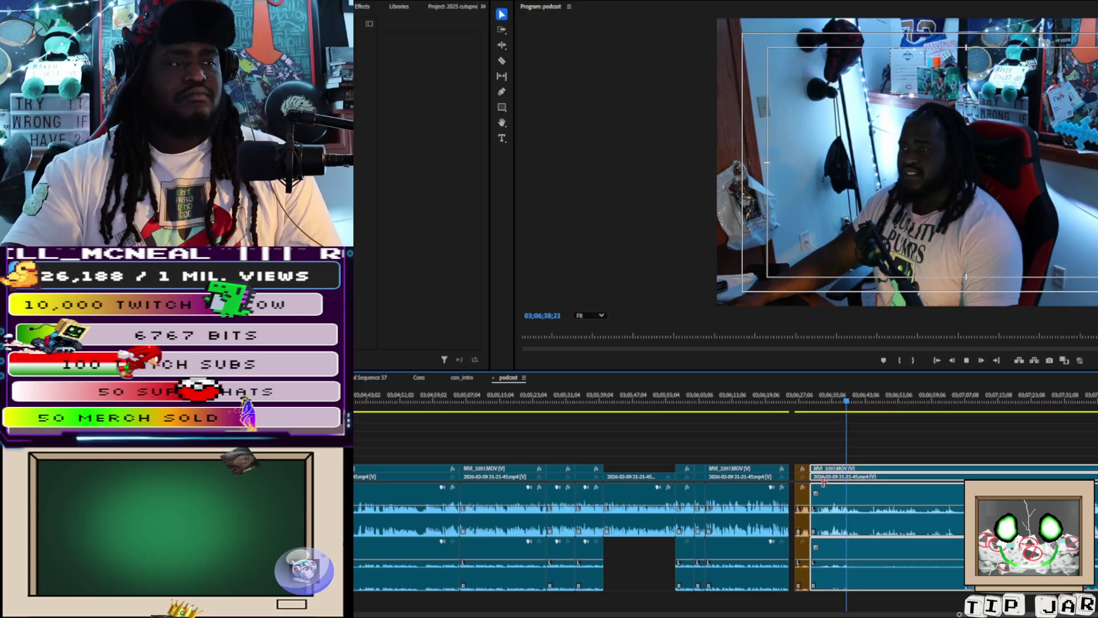
click(823, 400)
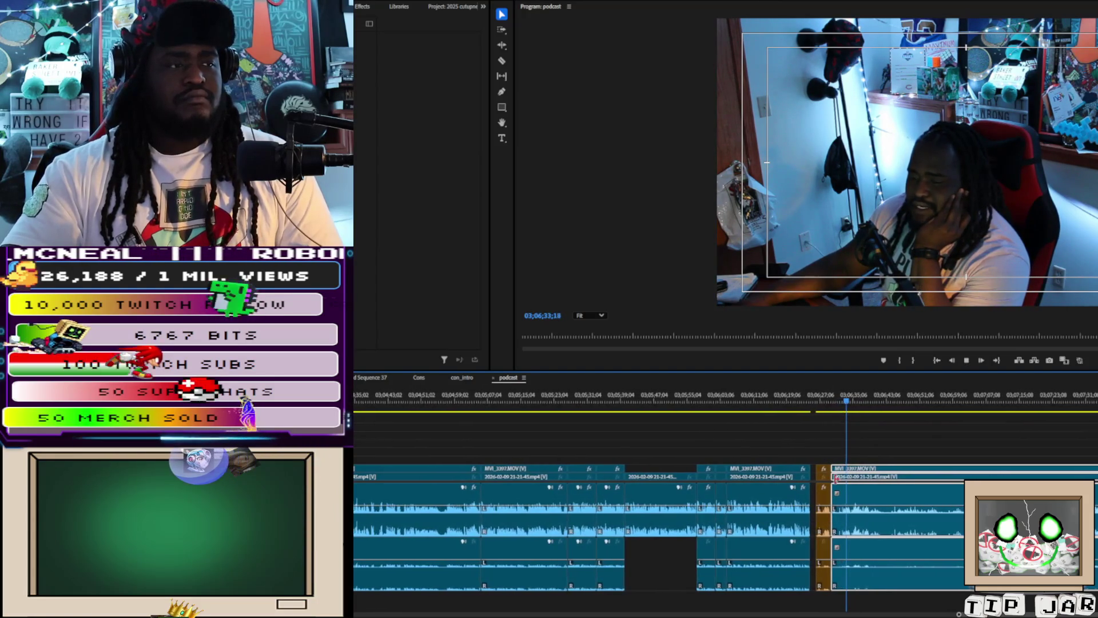
key(space)
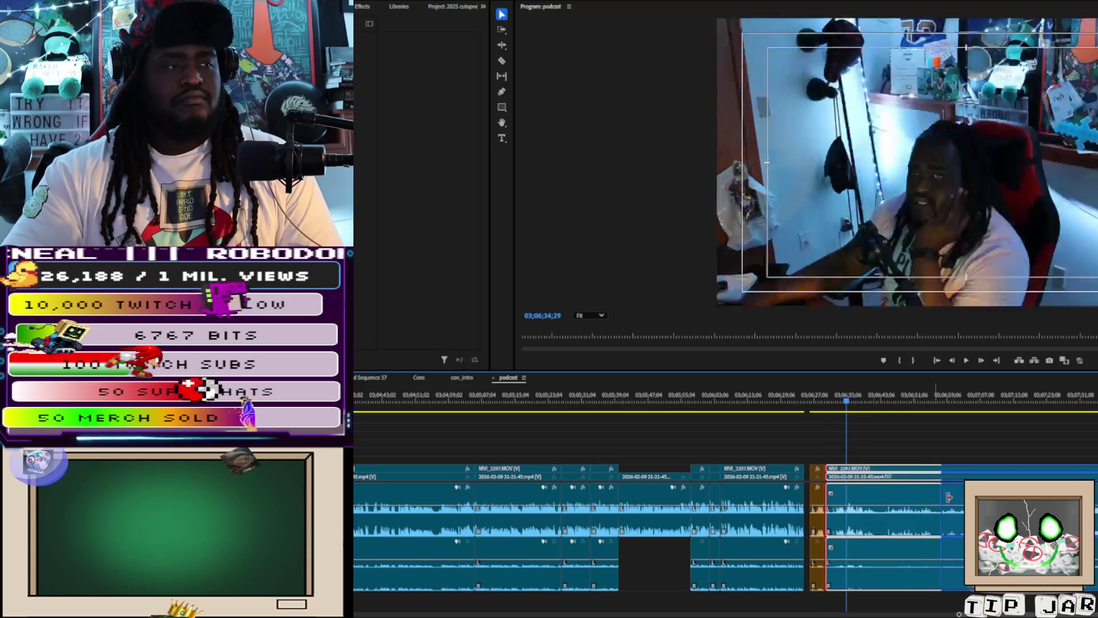
key(t)
key(Delete)
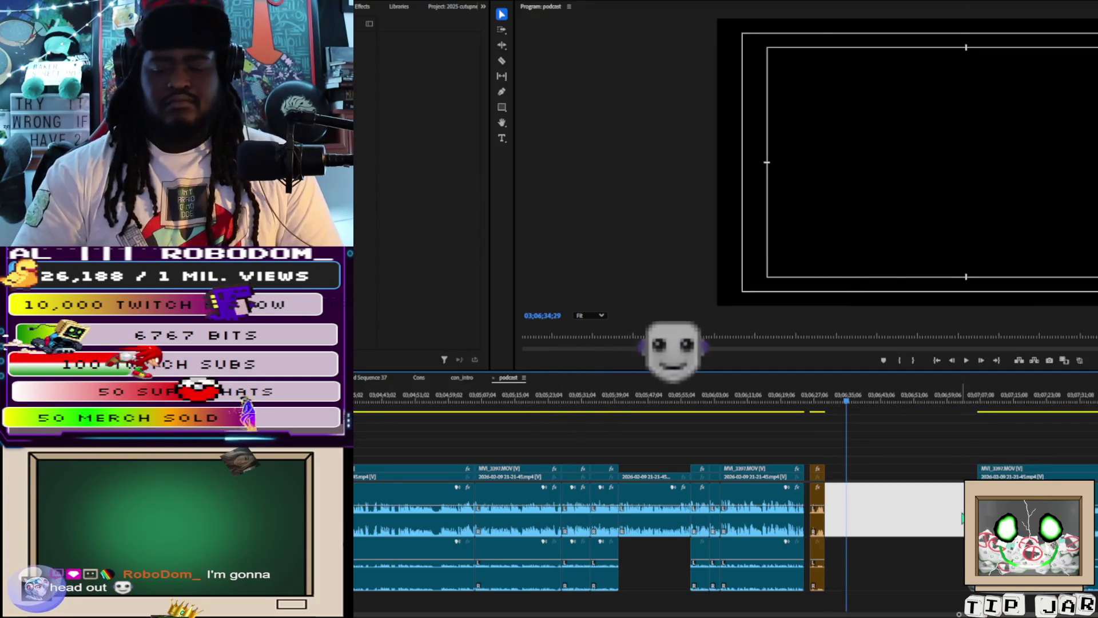
Close the gap left behind and delete the short orange clip
click(940, 527)
key(Delete)
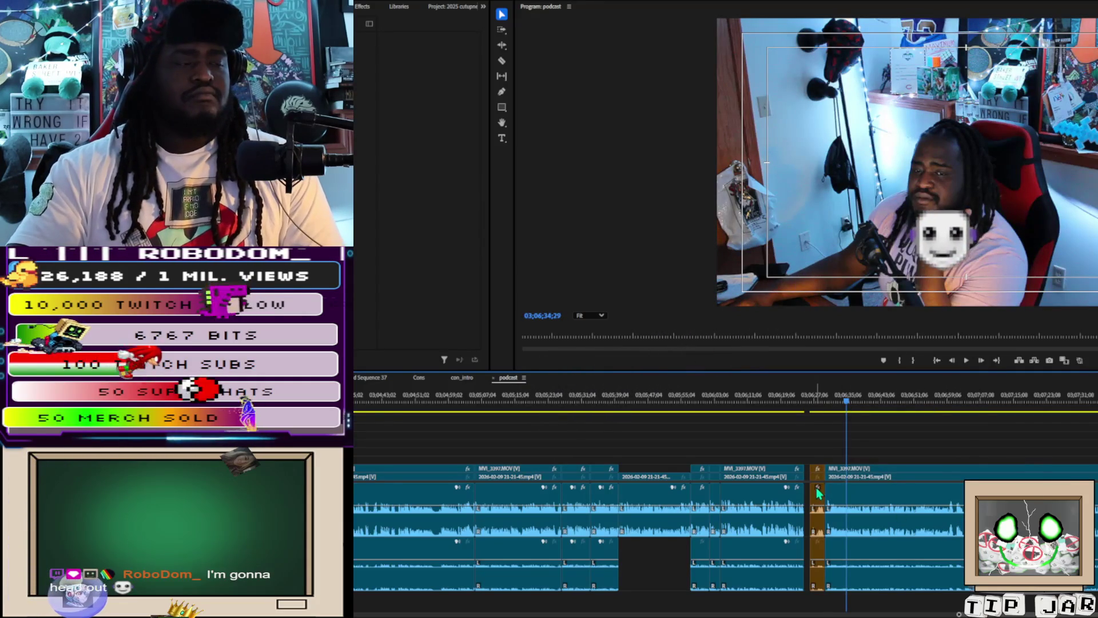
click(820, 525)
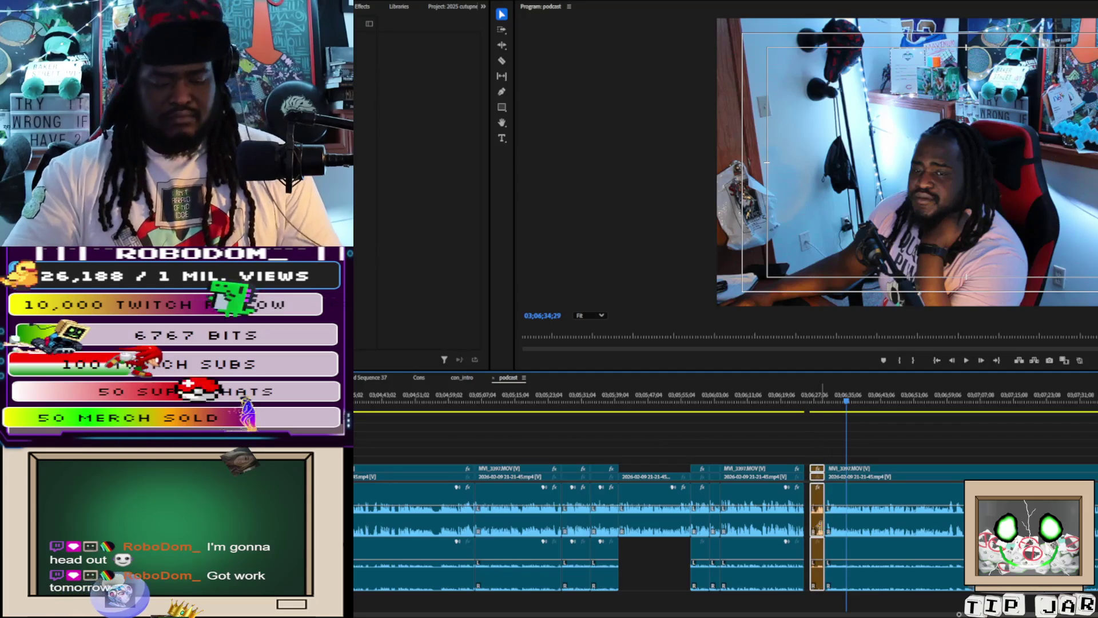
key(Delete)
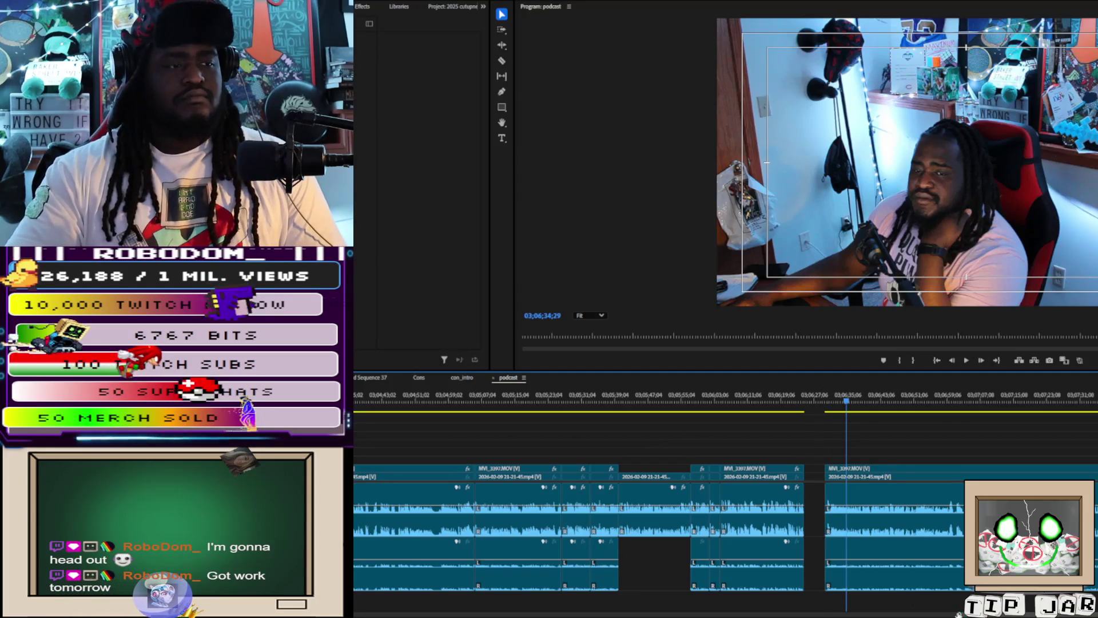
key(minus)
key(minus)
key(minus)
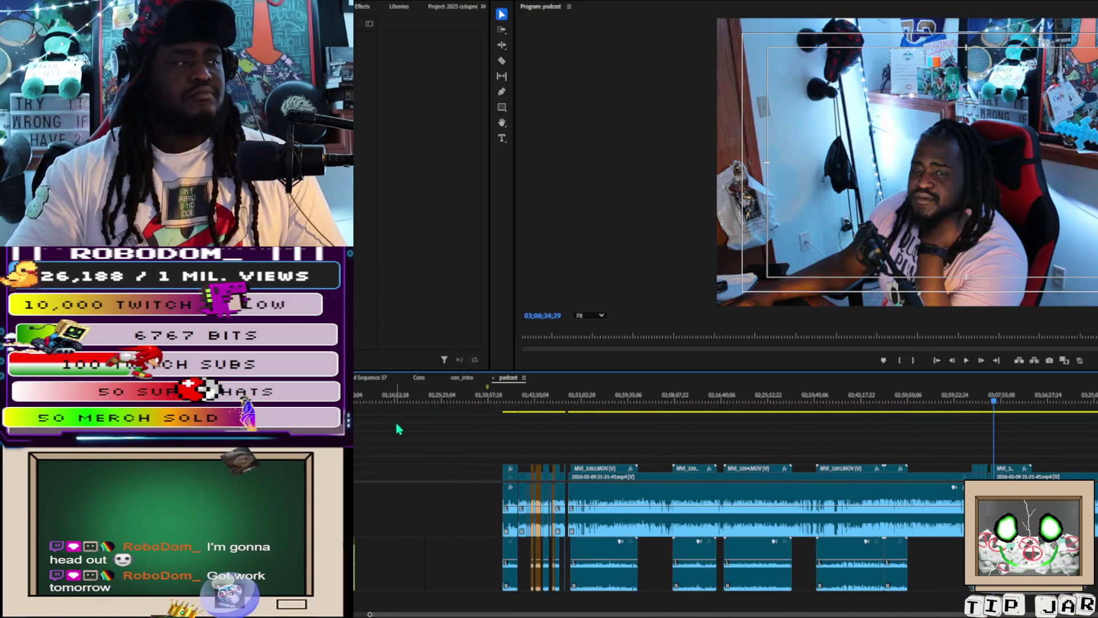
Place the playhead at 03;06;24;08 beside the gap and zoom in until waveforms are visible
click(498, 403)
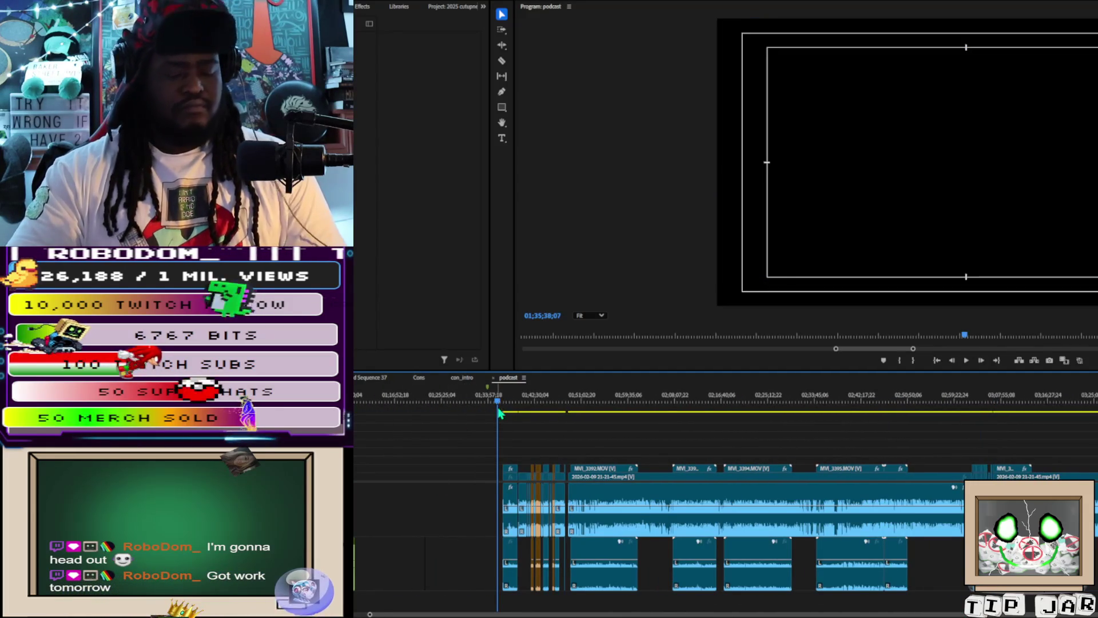
click(988, 411)
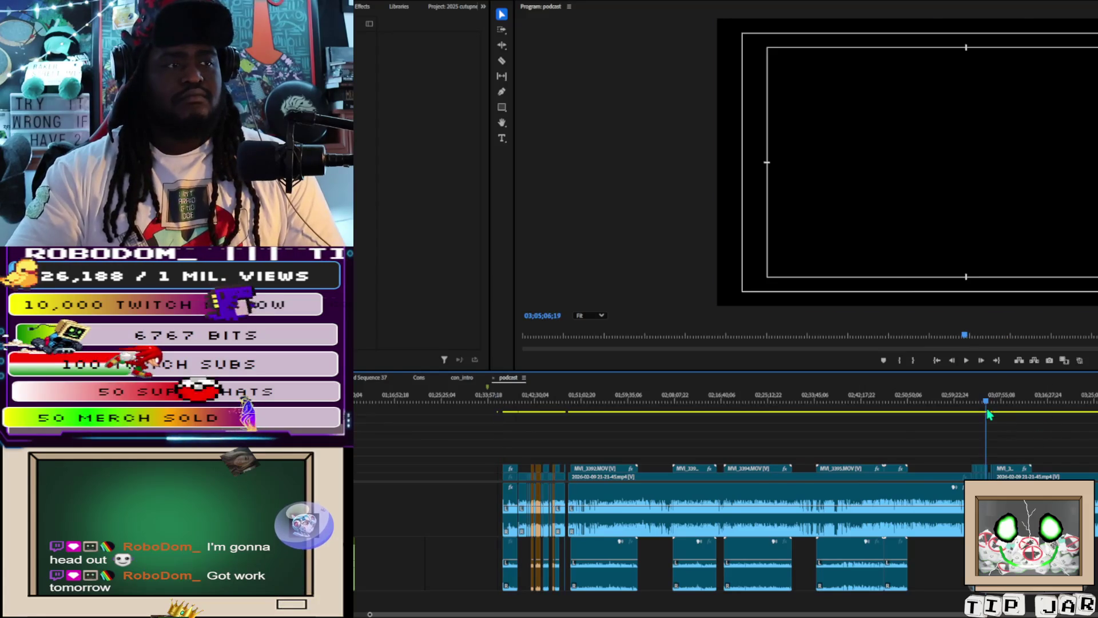
click(992, 410)
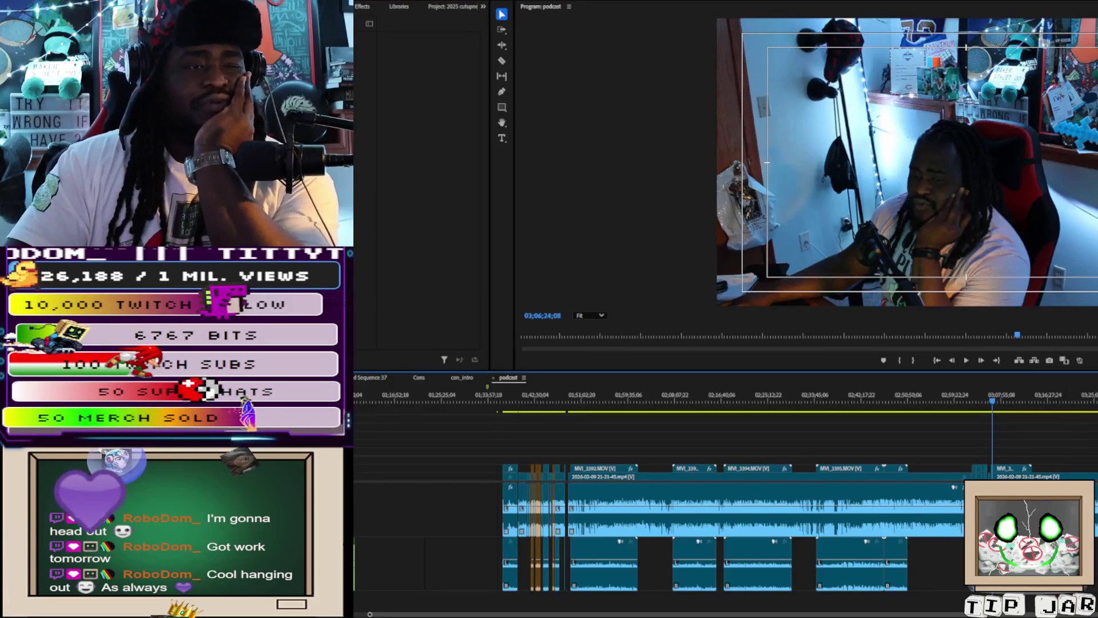
key(equal)
key(equal)
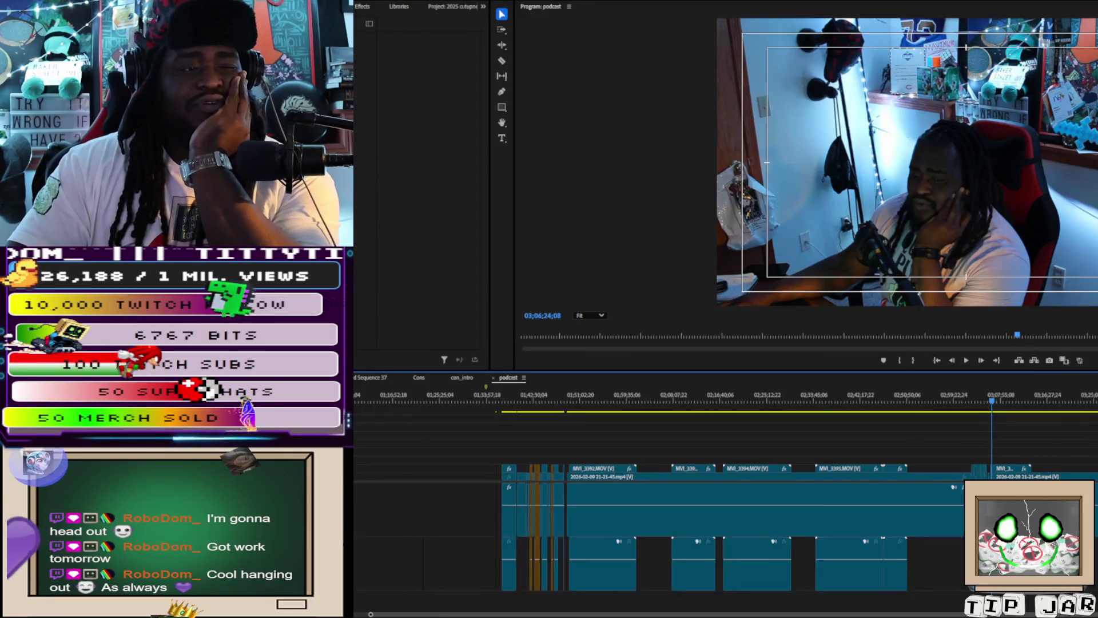
key(equal)
key(equal)
key(equal)
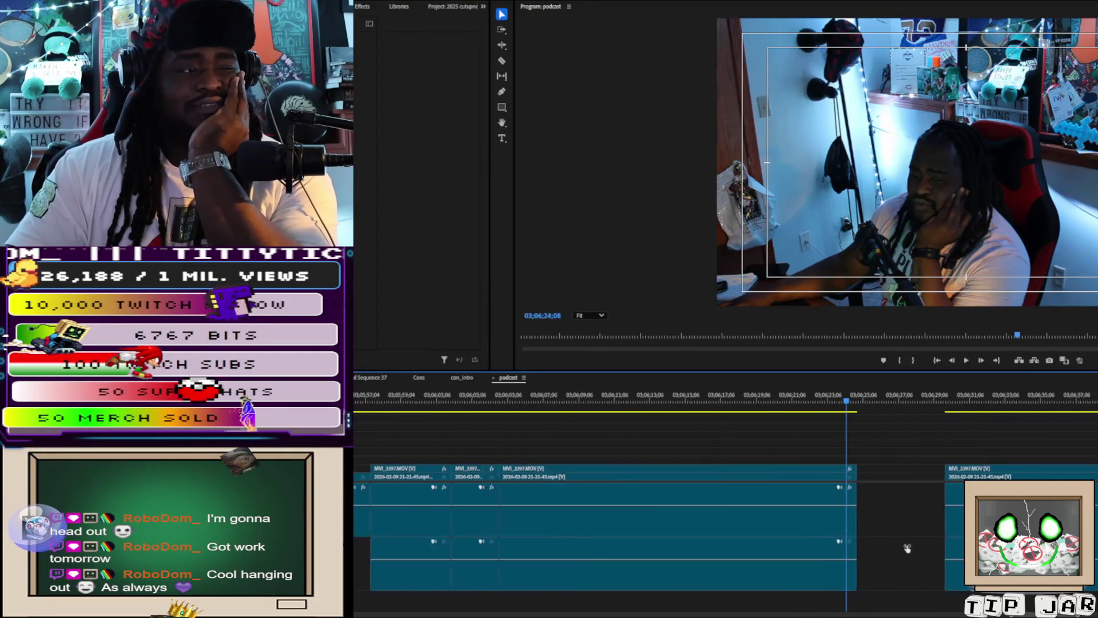
Ripple-delete the gap near 03;06;25, trim the next MVI_3397.MOV clip's start, and close the resulting gap
click(911, 550)
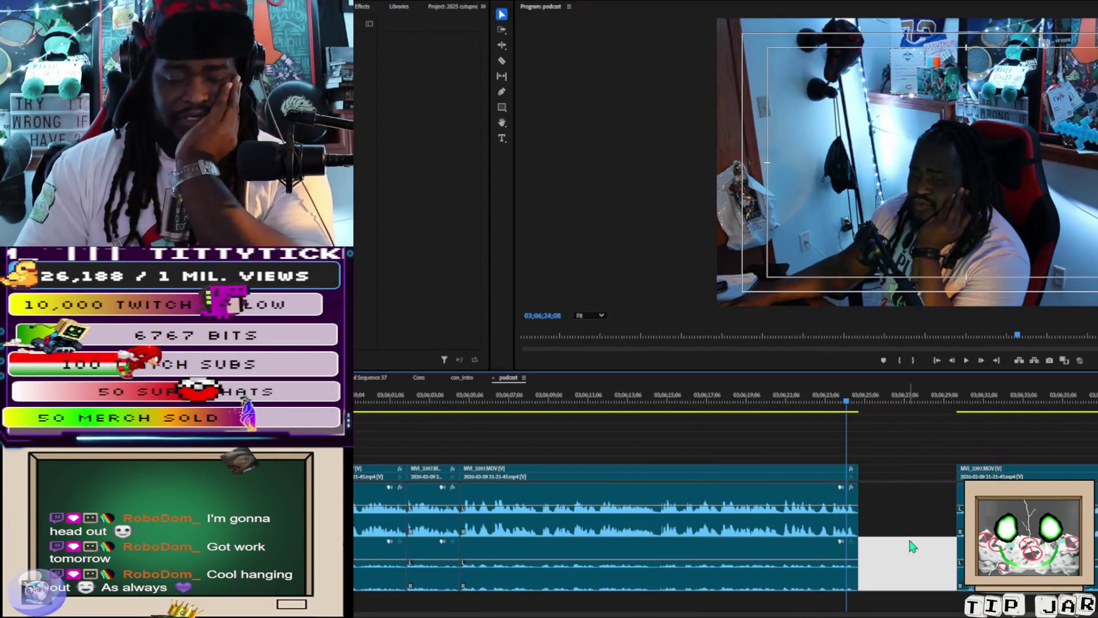
key(Delete)
key(space)
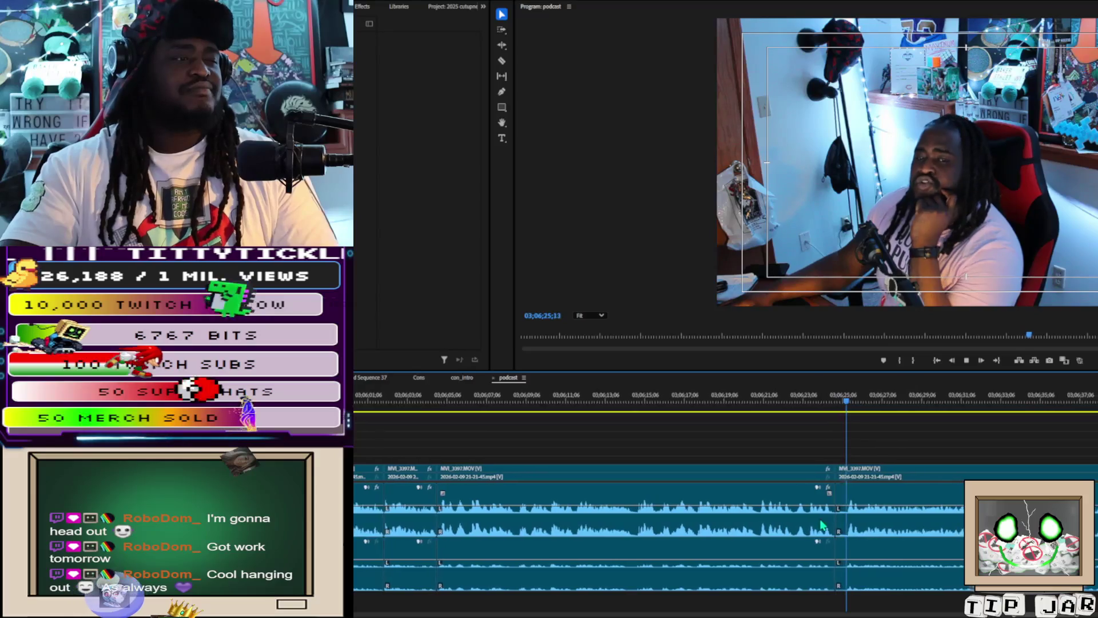
key(space)
click(829, 529)
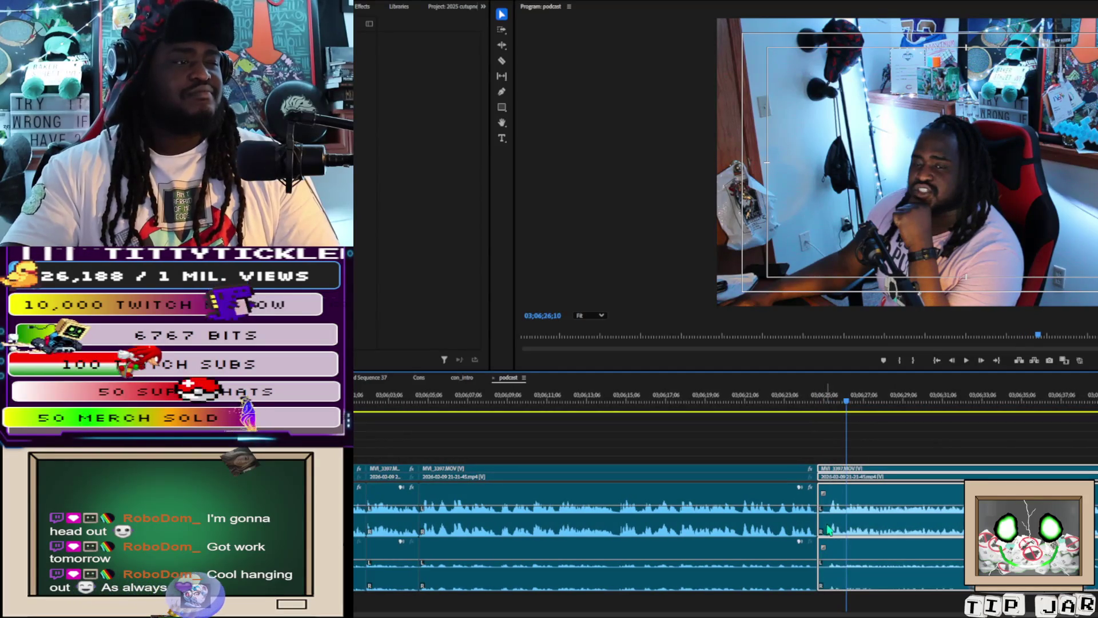
drag(820, 499, 828, 506)
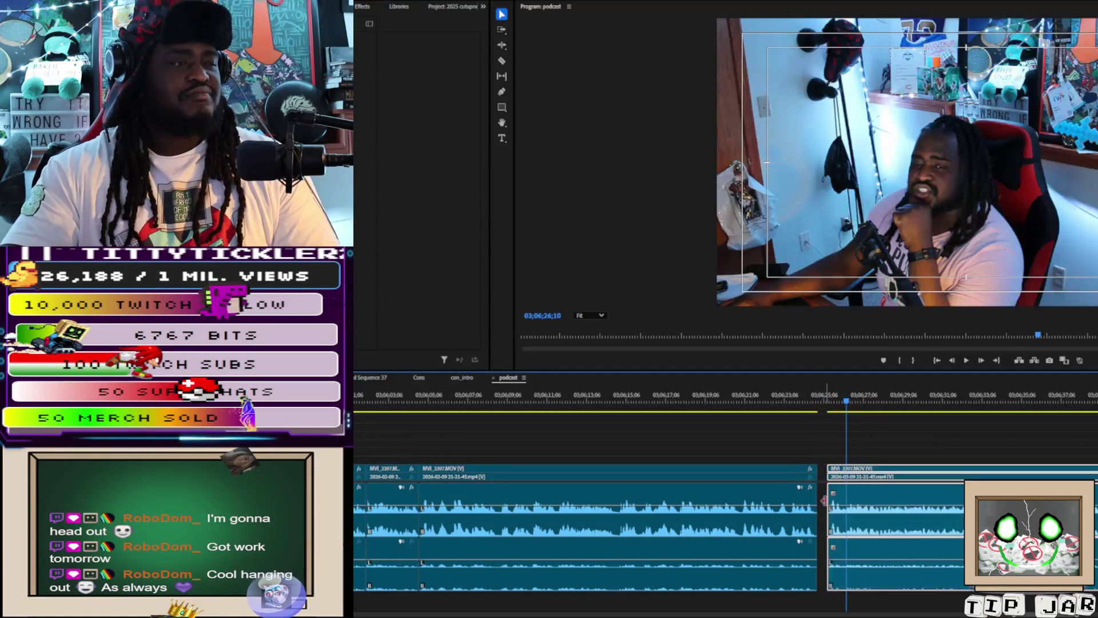
key(Delete)
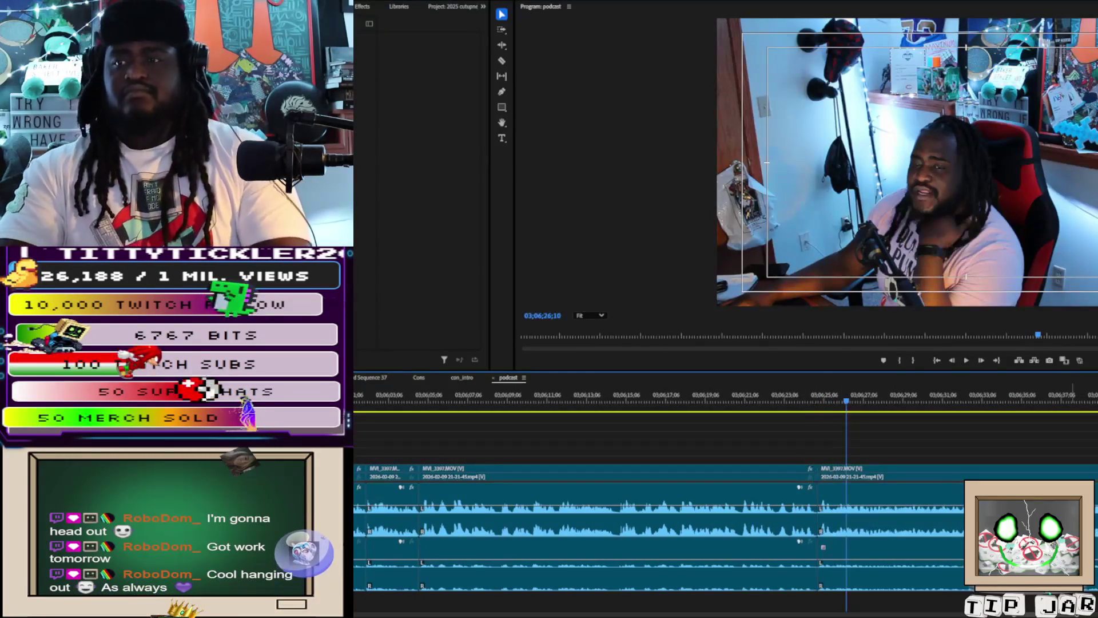